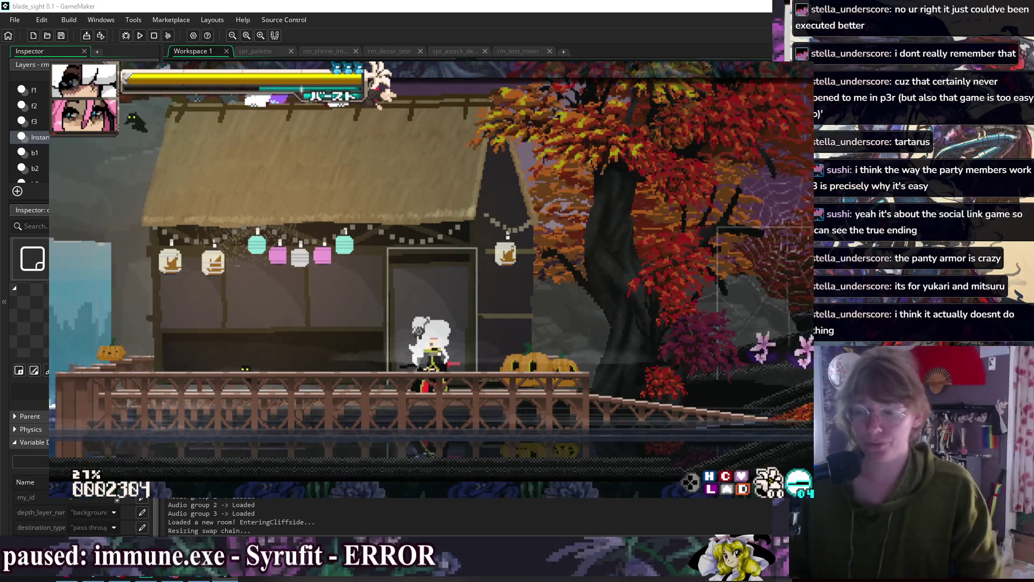
- Run the character right past the shrine with dashes, katana slashes and a crouch
key("Right")
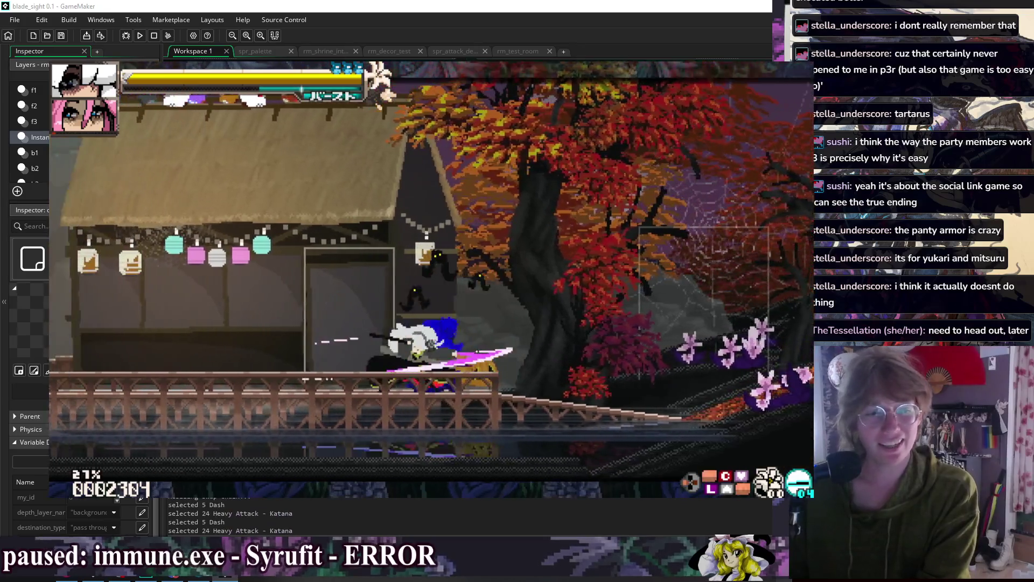
key("Right")
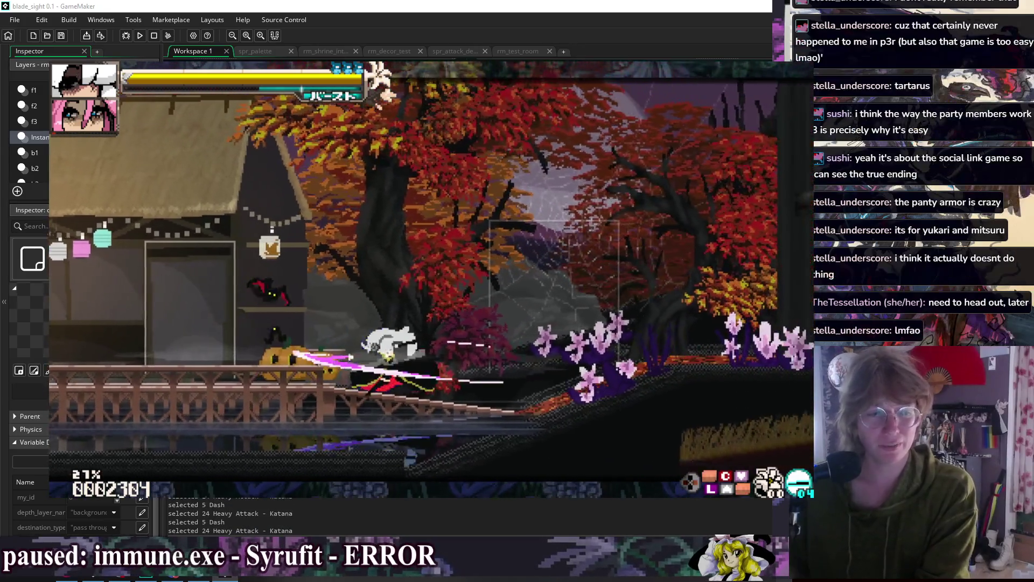
key("Right")
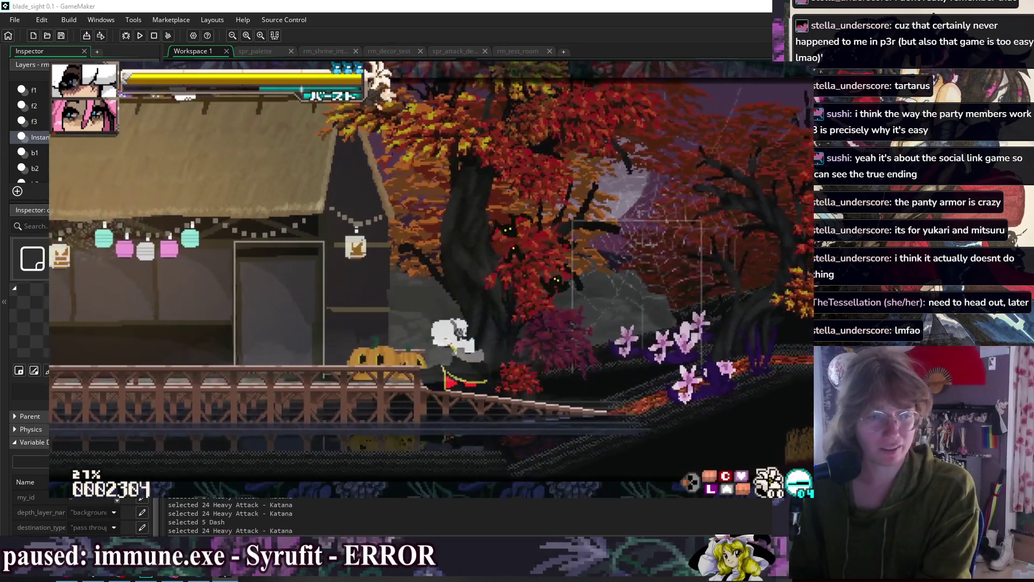
key("x")
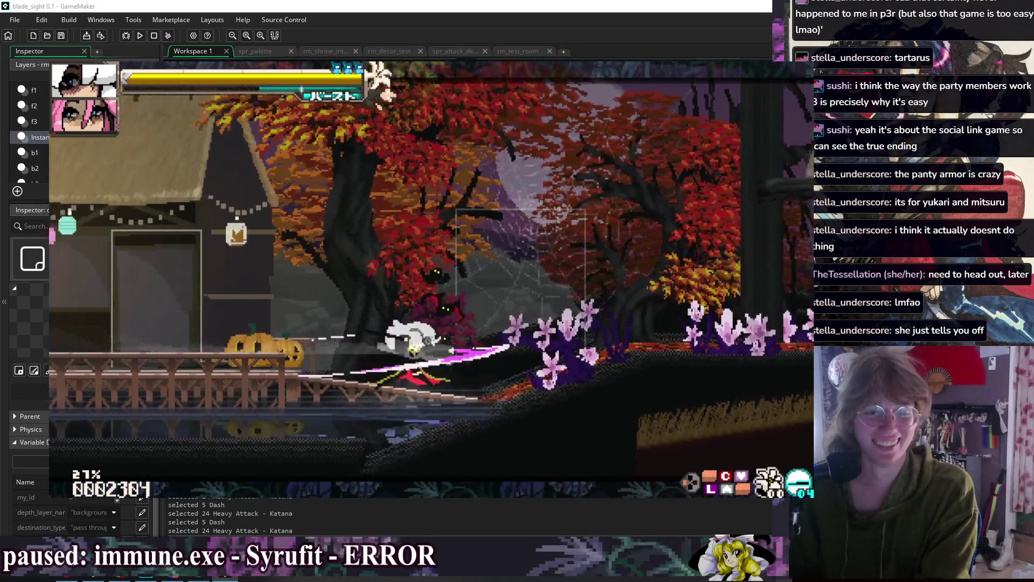
key("x")
key("Right")
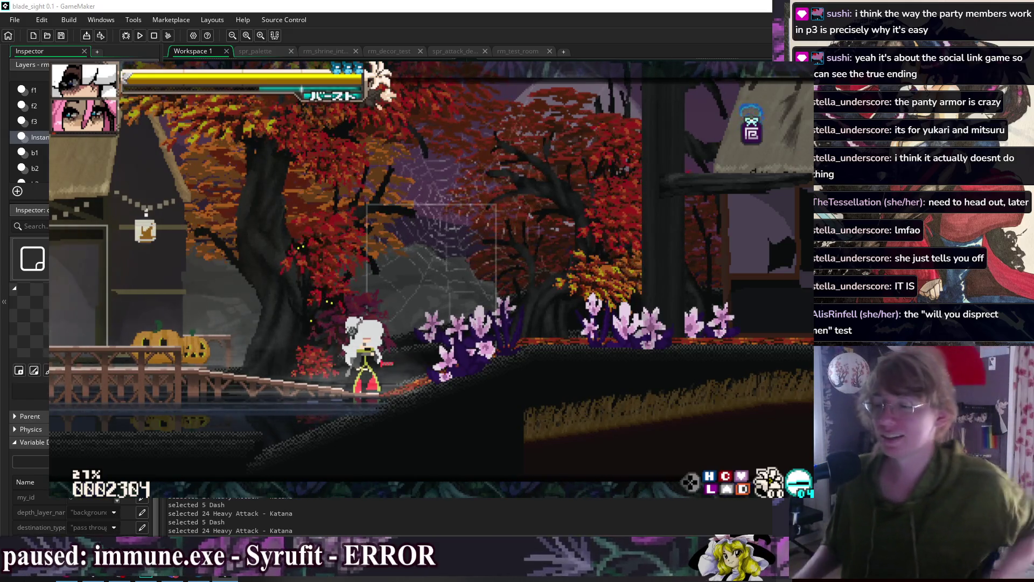
key("Down")
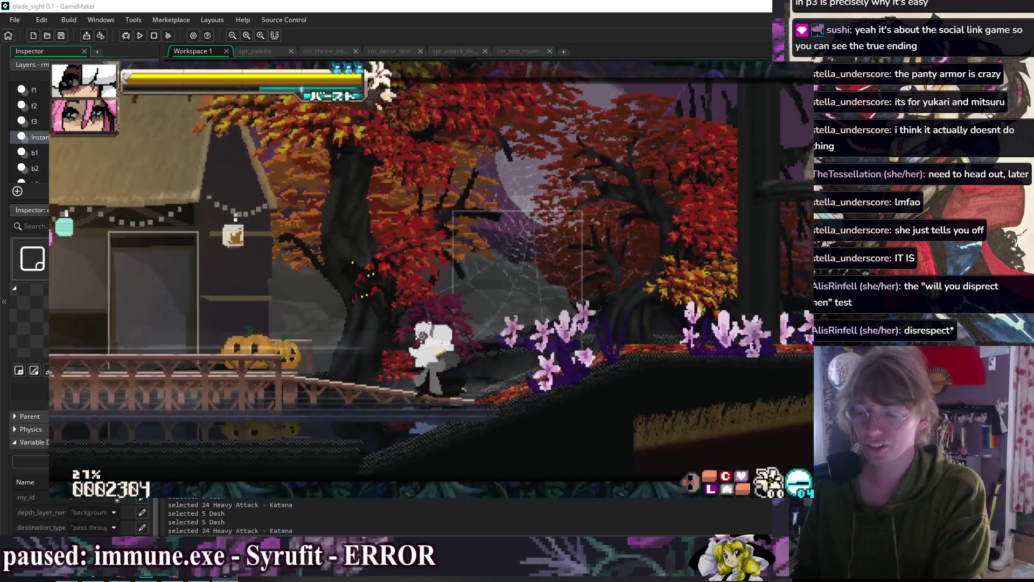
- Test jumps, double jumps, air dashes, super jumps and air attacks around the shrine
key("z")
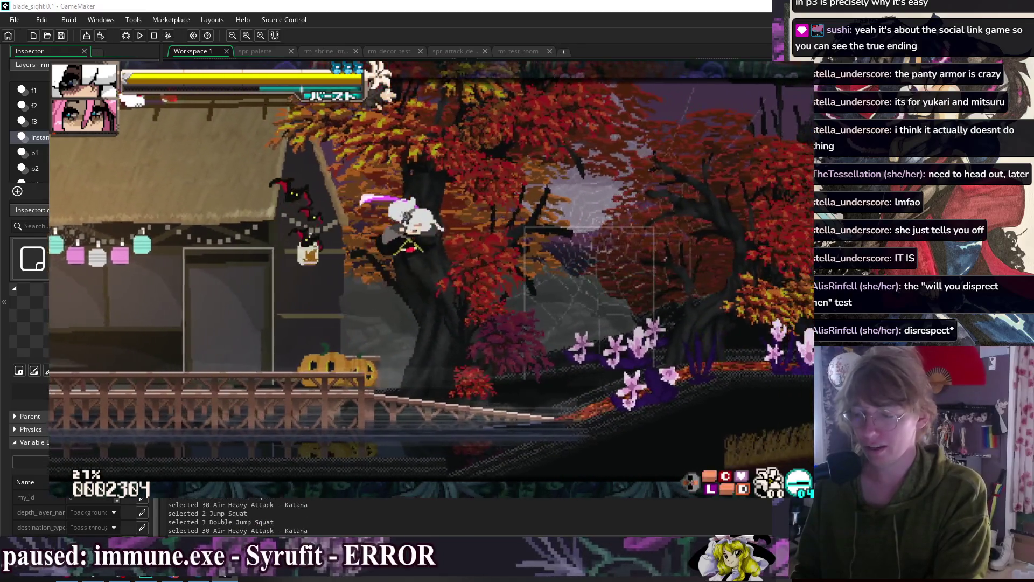
key("z")
key("z")
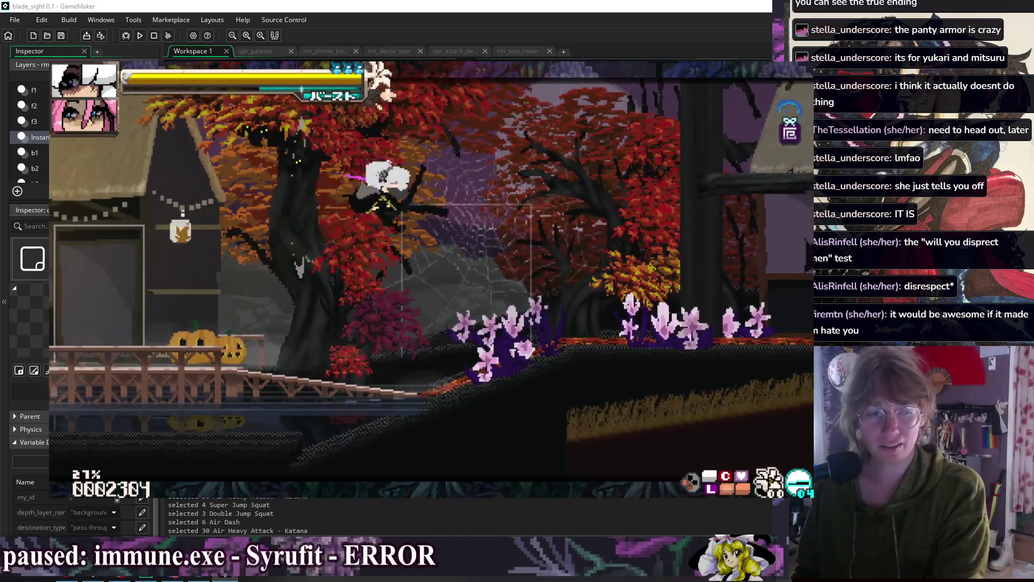
key("z")
key("z")
key("c")
key("x")
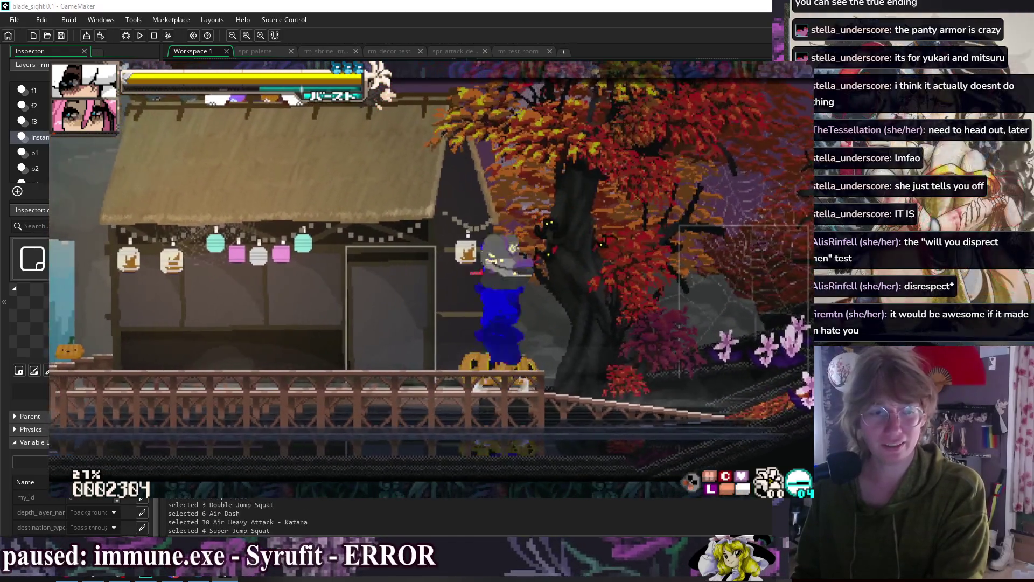
key("z")
key("c")
key("x")
key("z")
key("x")
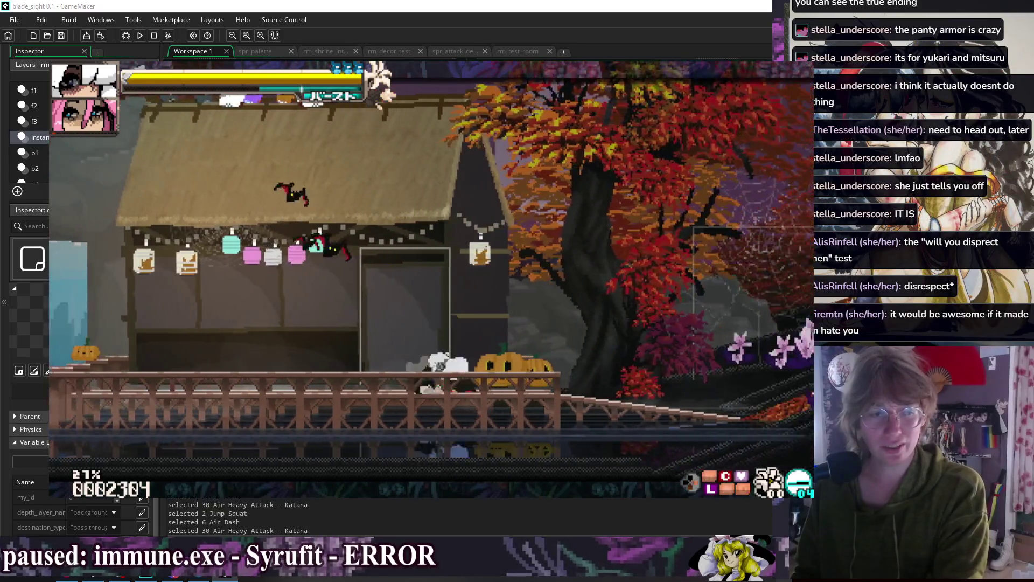
key("x")
key("z")
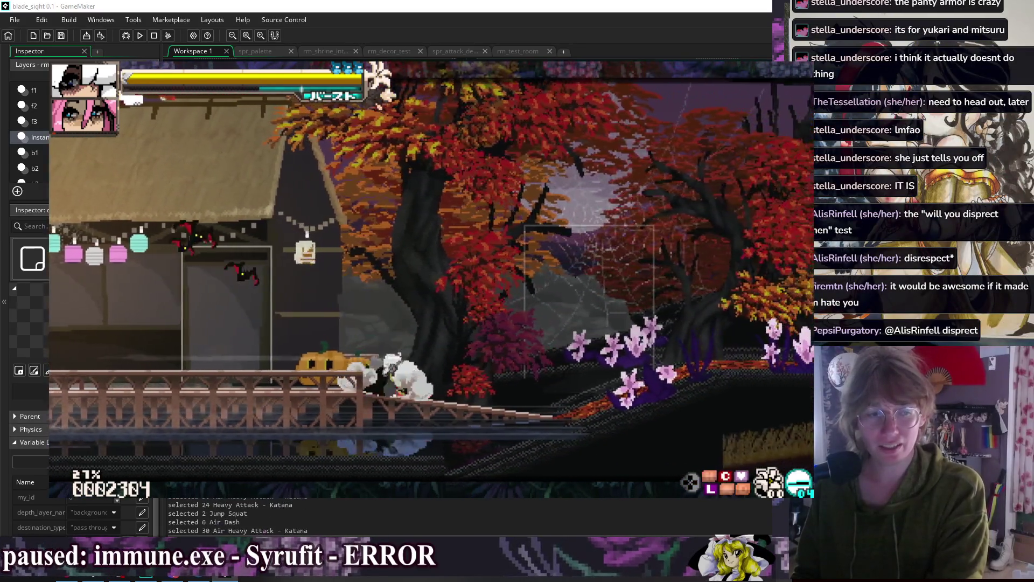
key("c")
key("x")
- Dash back to the shrine door, jump in front of it, then end the test run
key("Left")
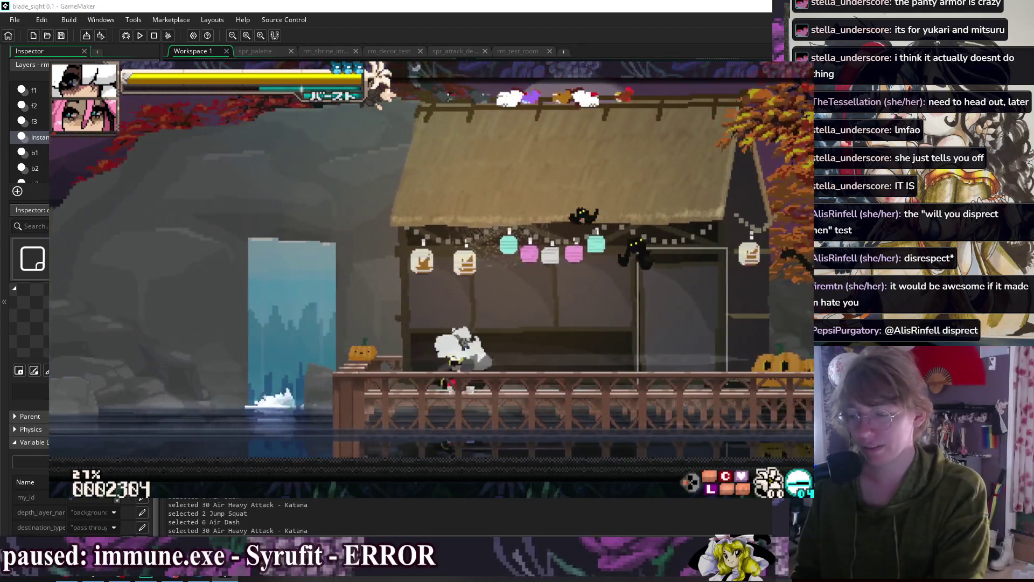
key("Right")
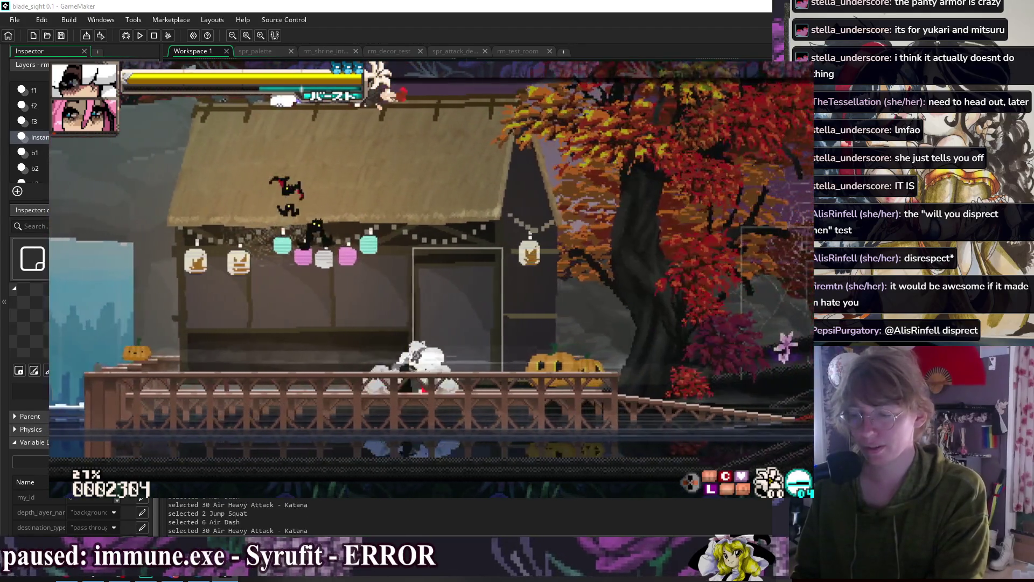
key("Left")
key("c")
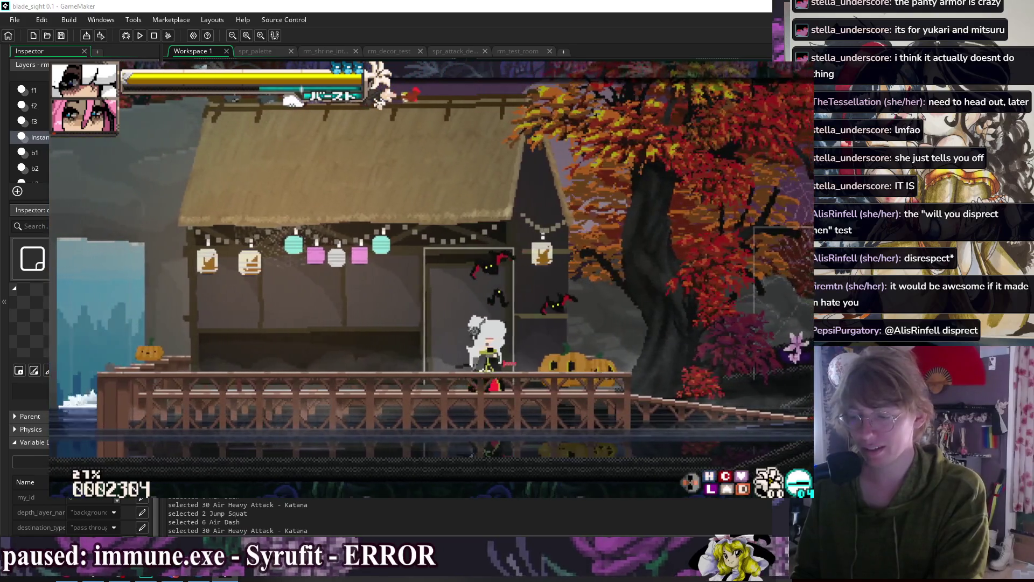
key("z")
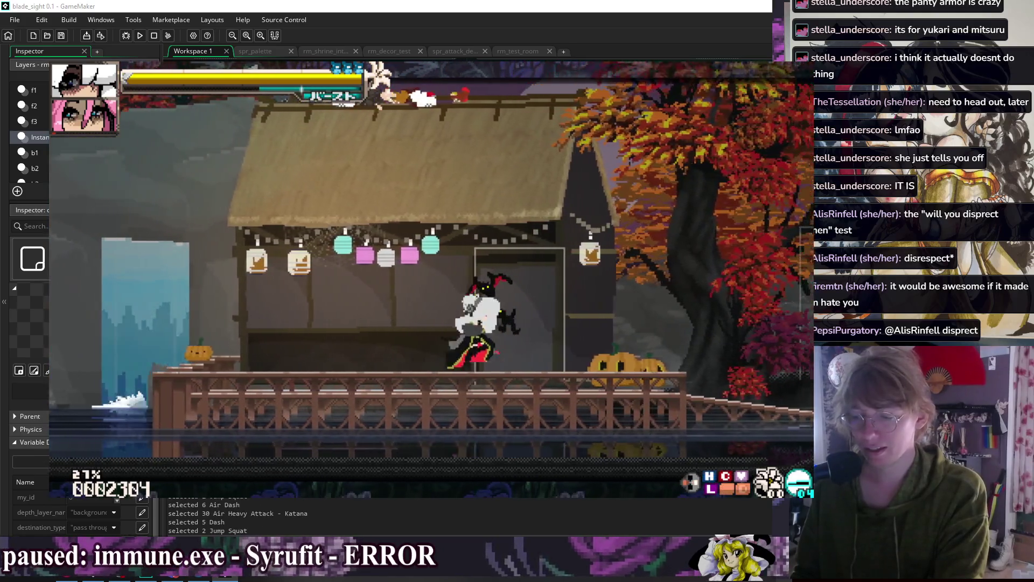
key("Right")
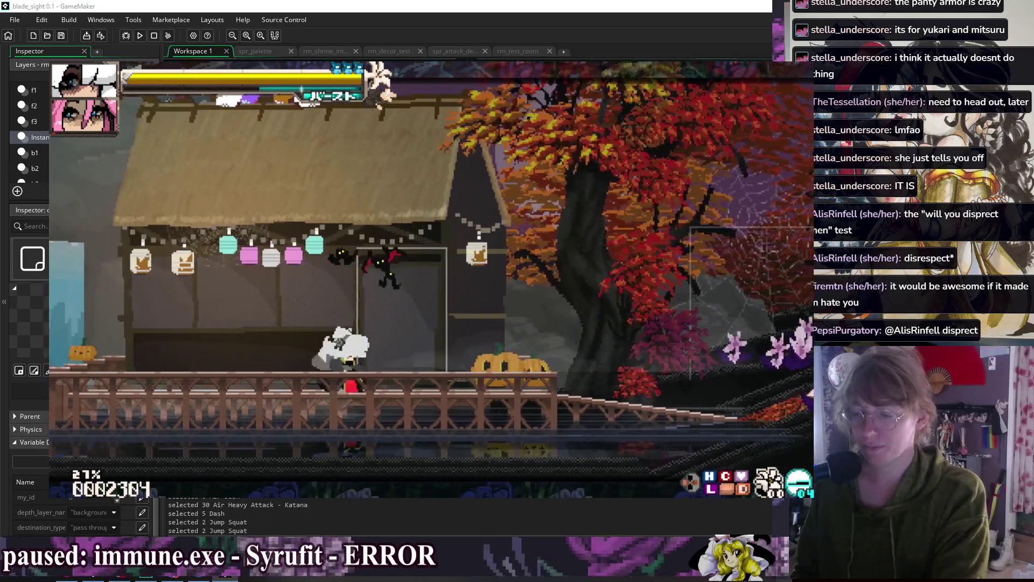
key("Escape")
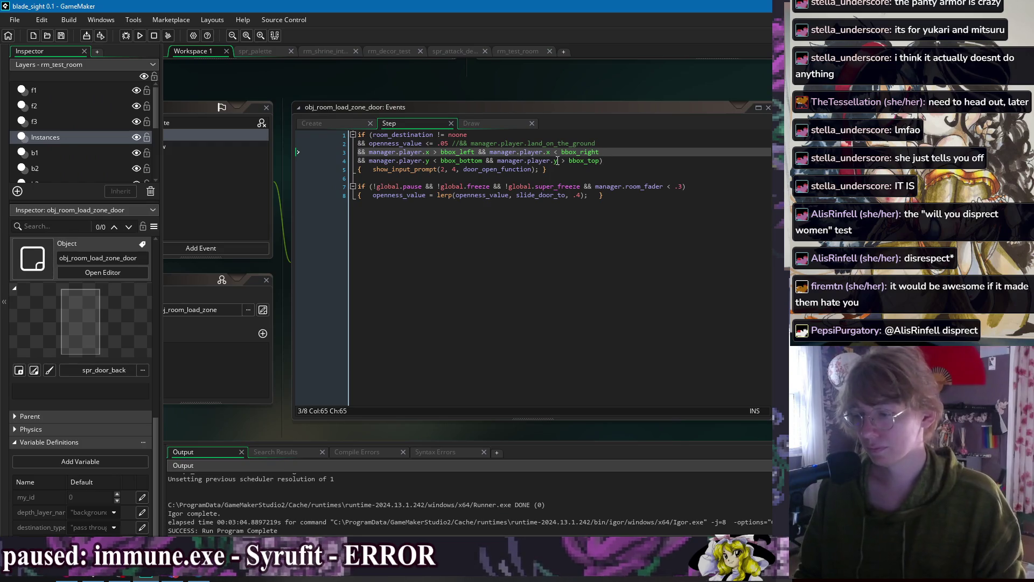
- Append +10 after bbox_bottom on line 4 and rebuild the game to test it
left_click(484, 161)
type("+10")
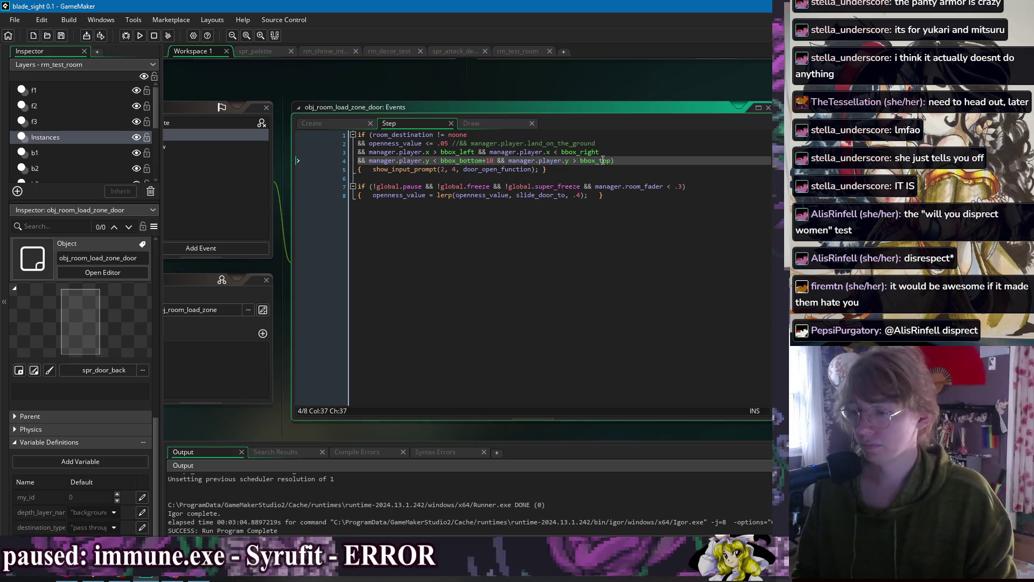
left_click(140, 35)
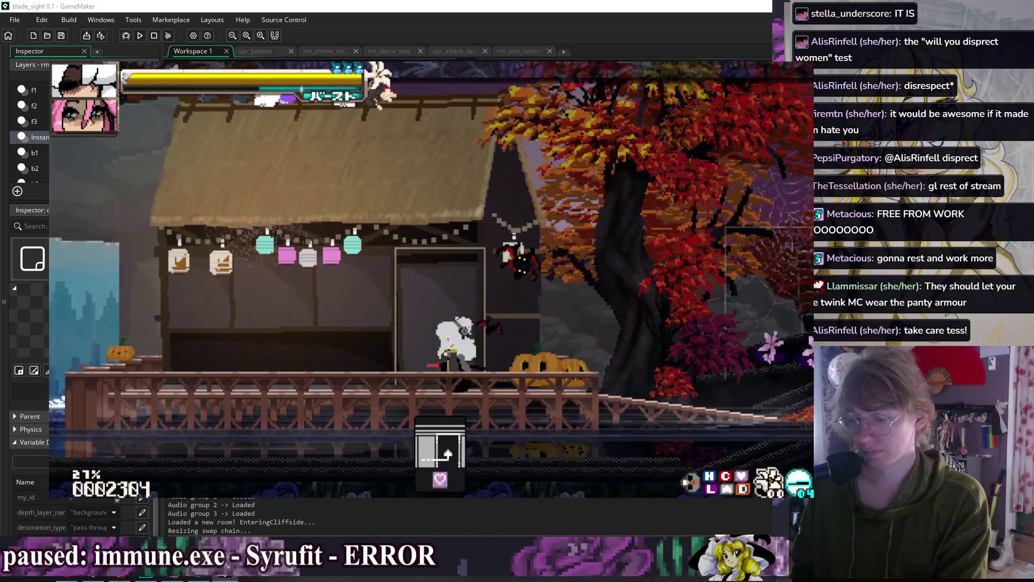
- Jump, double-jump and dash beside the door to check its prompt, then enter the next room
key("2")
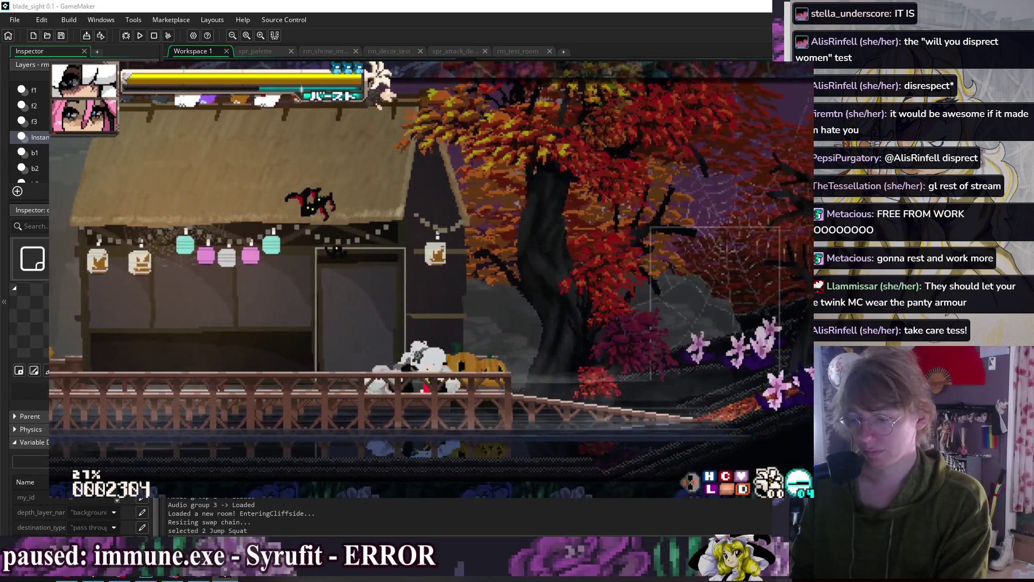
key("4")
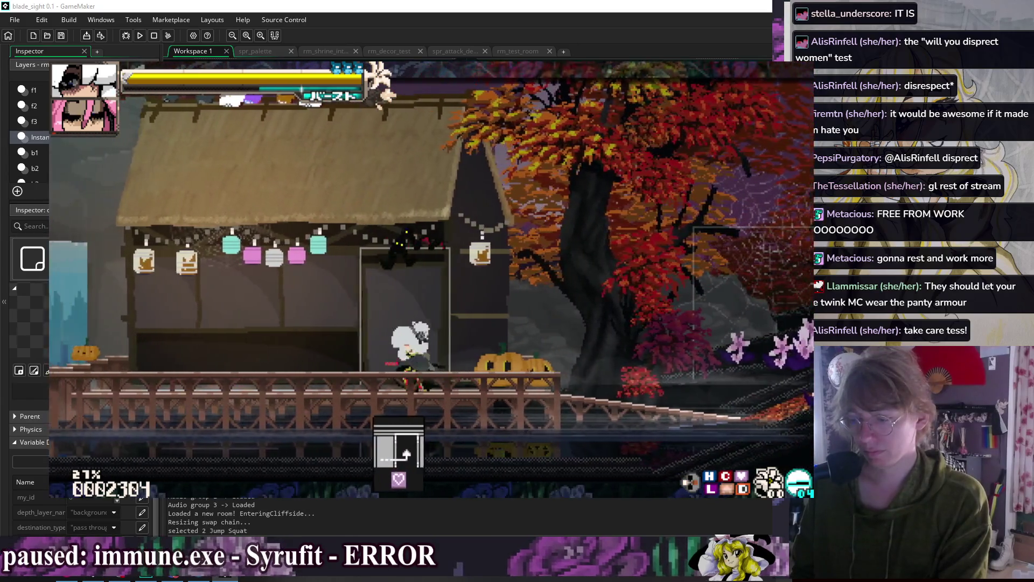
key("3")
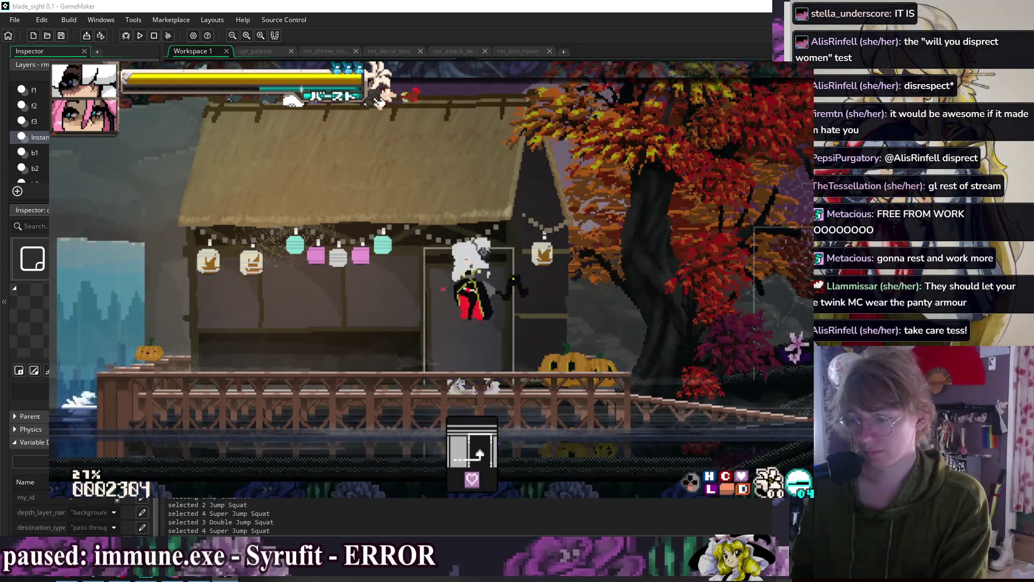
key("3")
key("0")
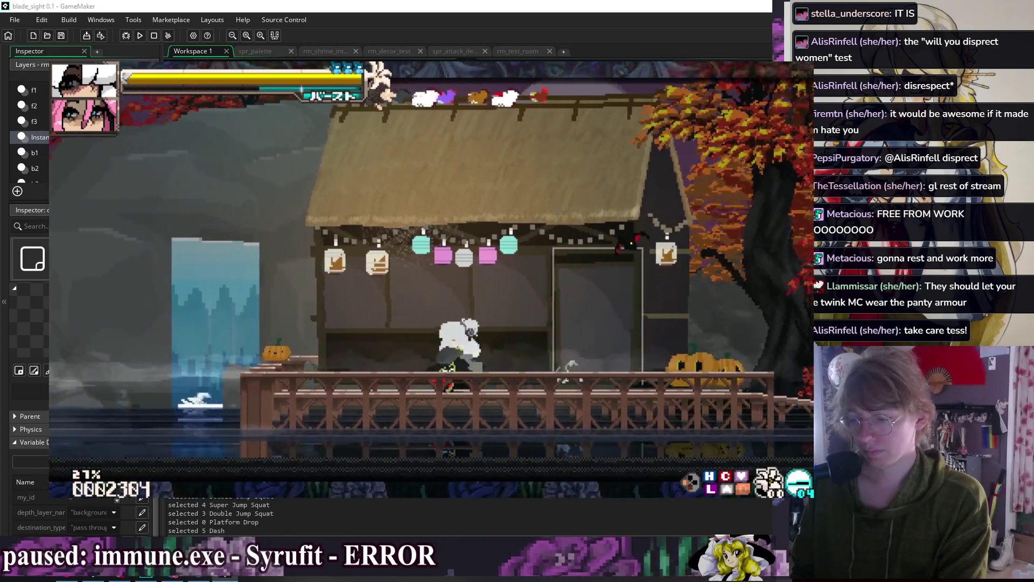
key("5")
key("5")
key("2")
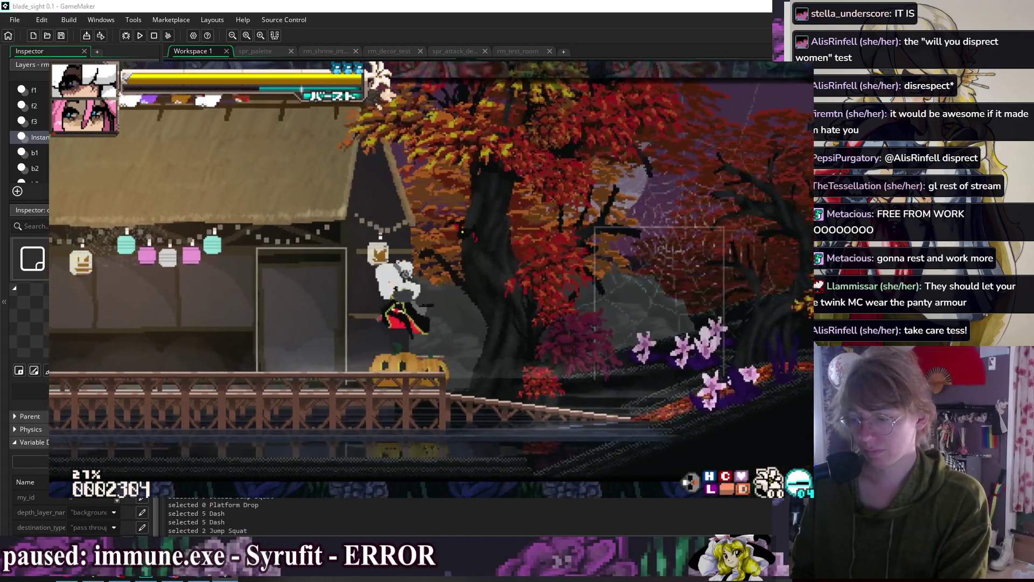
key("6")
key("2")
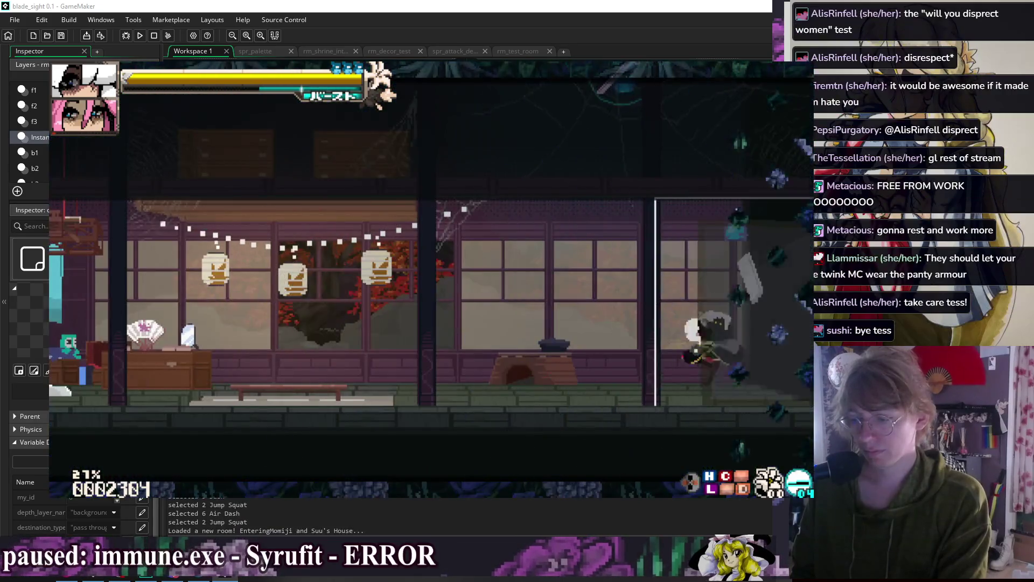
- Return to Cliffside and dash, jump, air-dash and attack across the room toward the house
key("5")
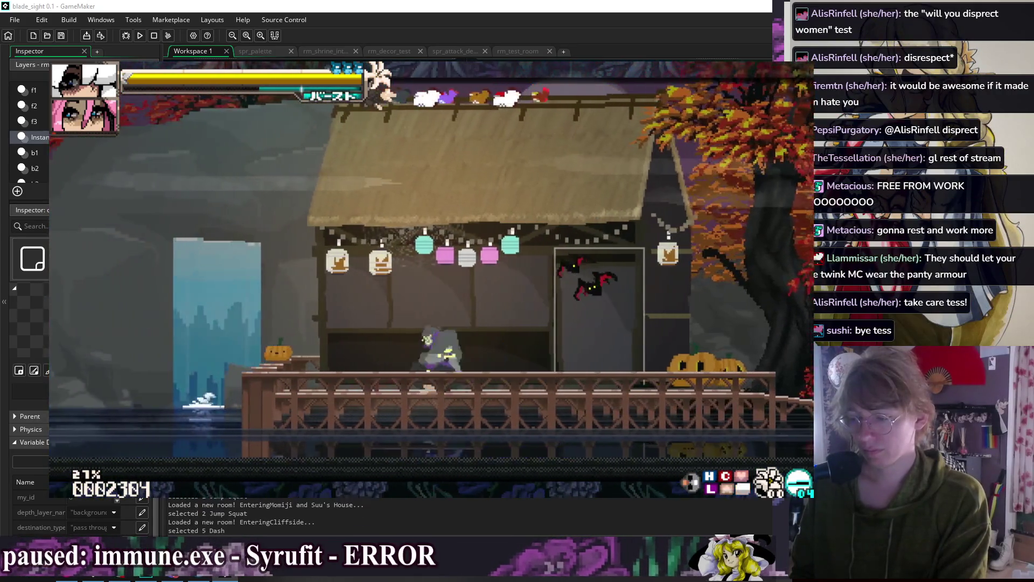
key("5")
key("2")
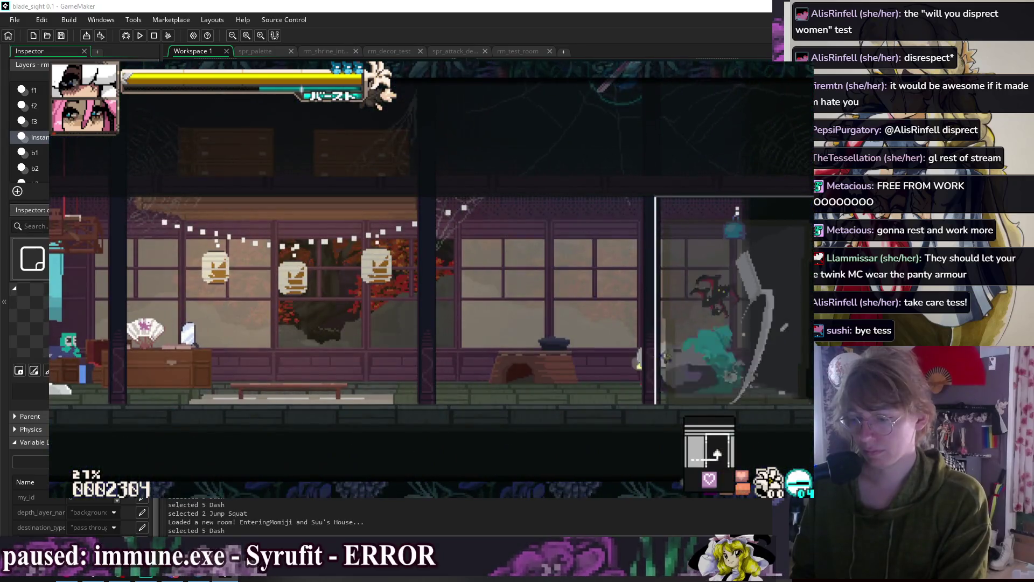
key("5")
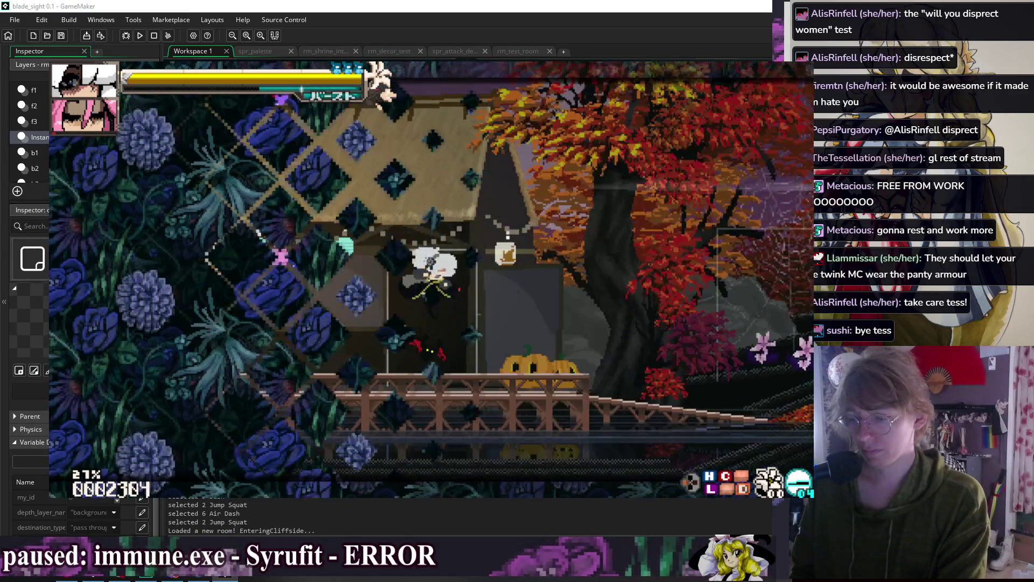
key("2")
key("6")
key("2")
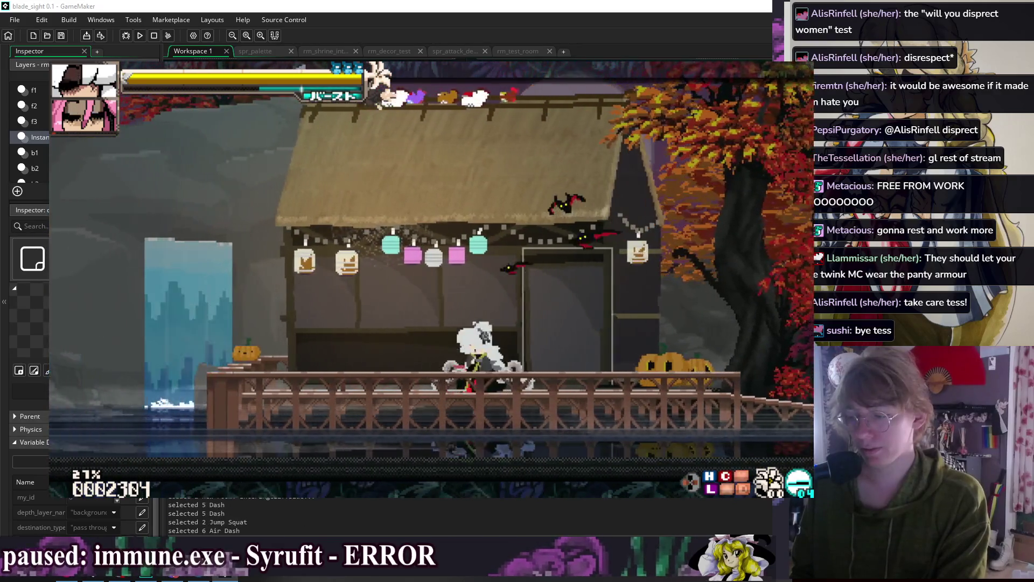
key("6")
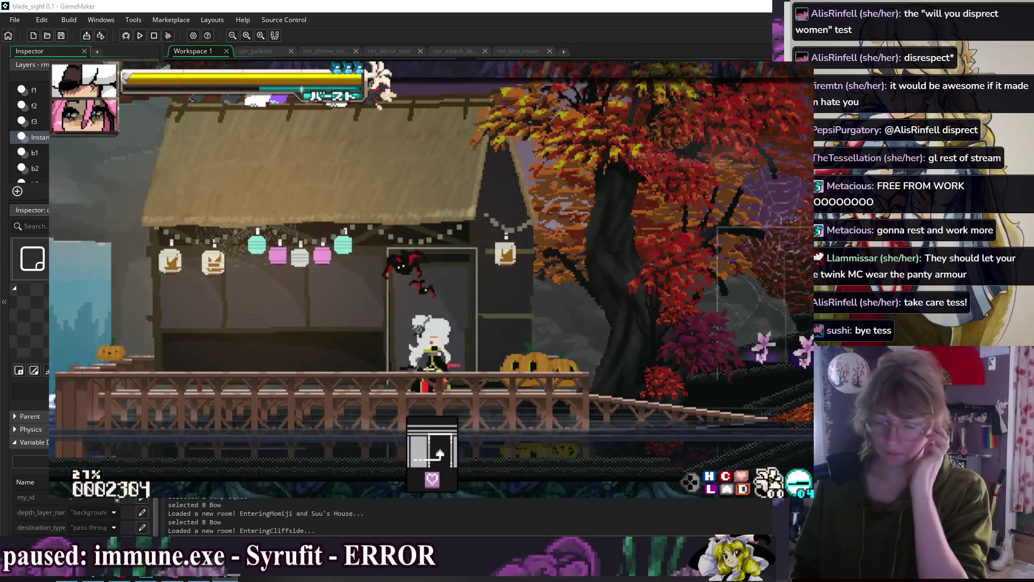
key("5")
key("x")
key("c")
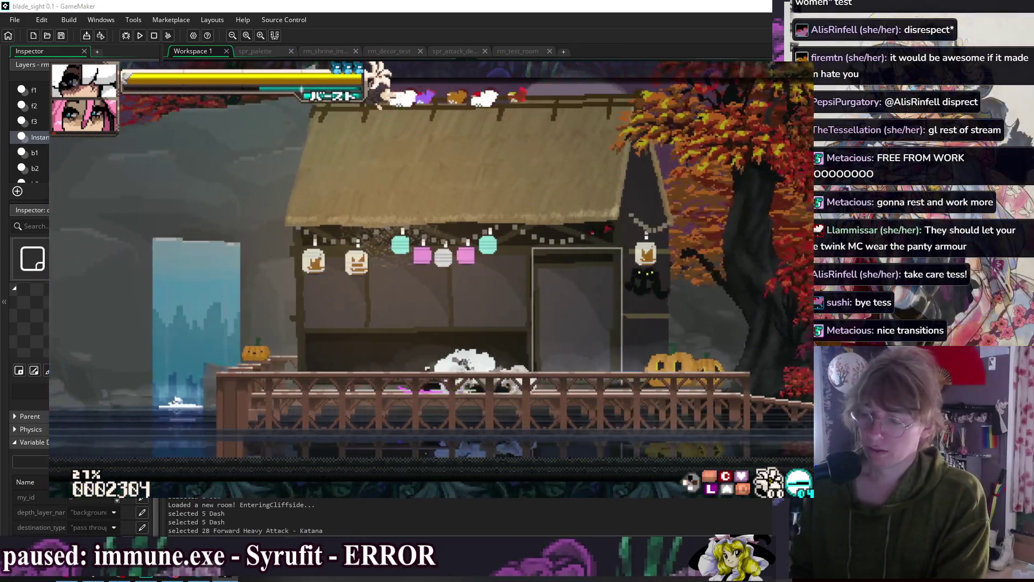
key("z")
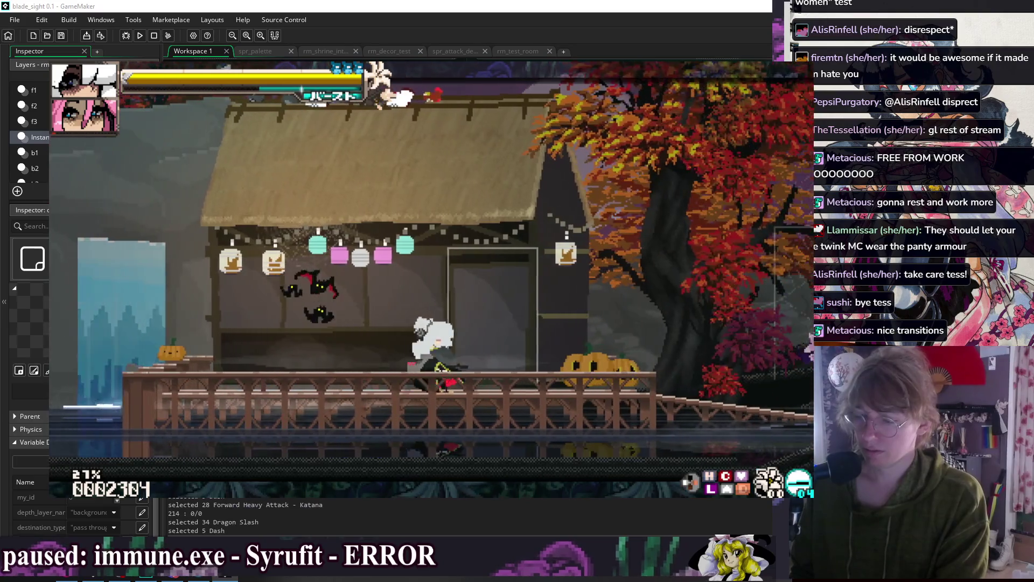
- Browse the Change GF portrait choices in the F1 debug menu, then close it
key("F1")
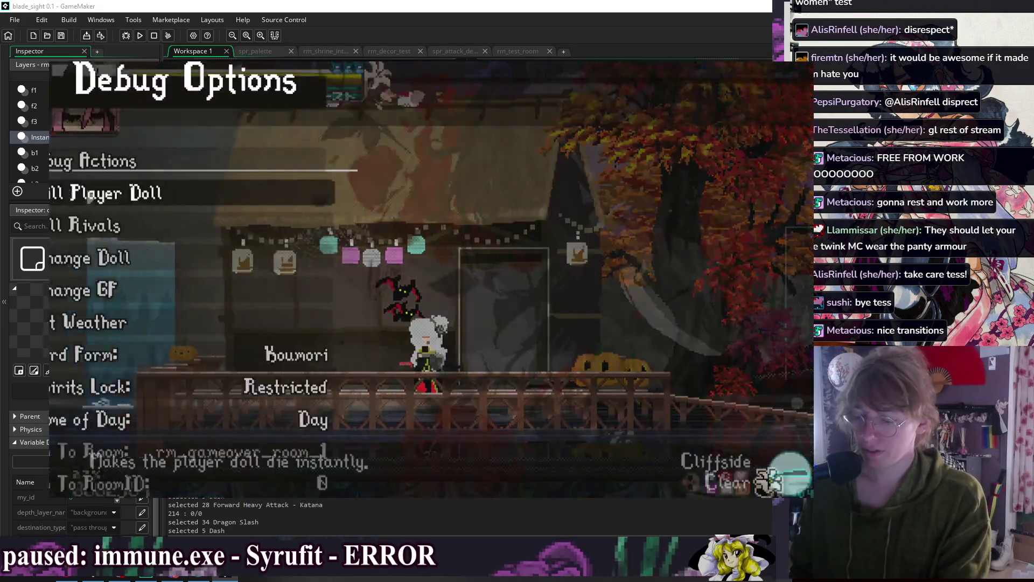
key("Down")
key("Down")
key("Down")
key("Return")
key("Right")
key("Left")
key("Escape")
- Walk through the door, talk to the pink-haired girl, then quit the test game
key("Right")
key("Up")
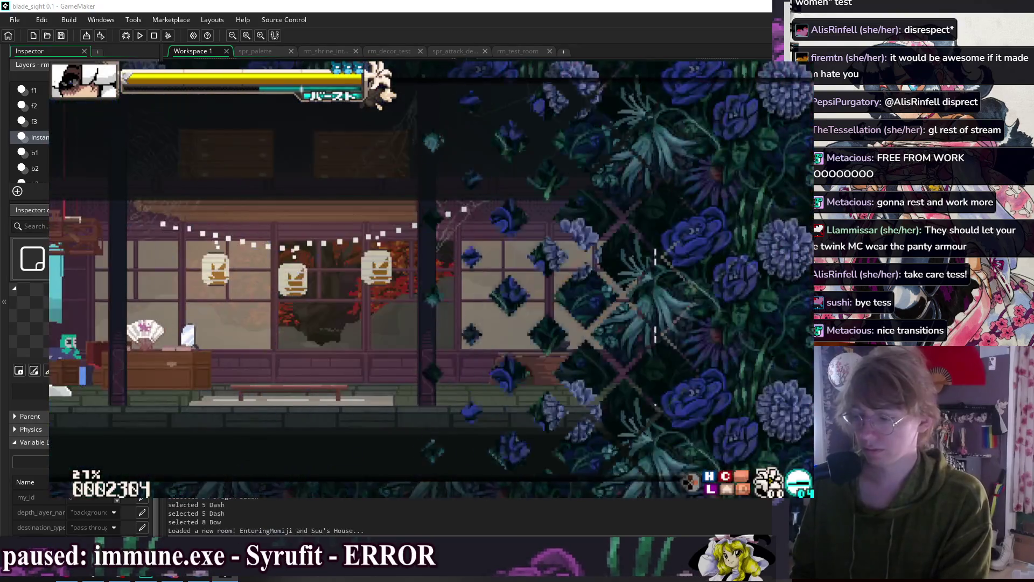
key("Left")
key("Up")
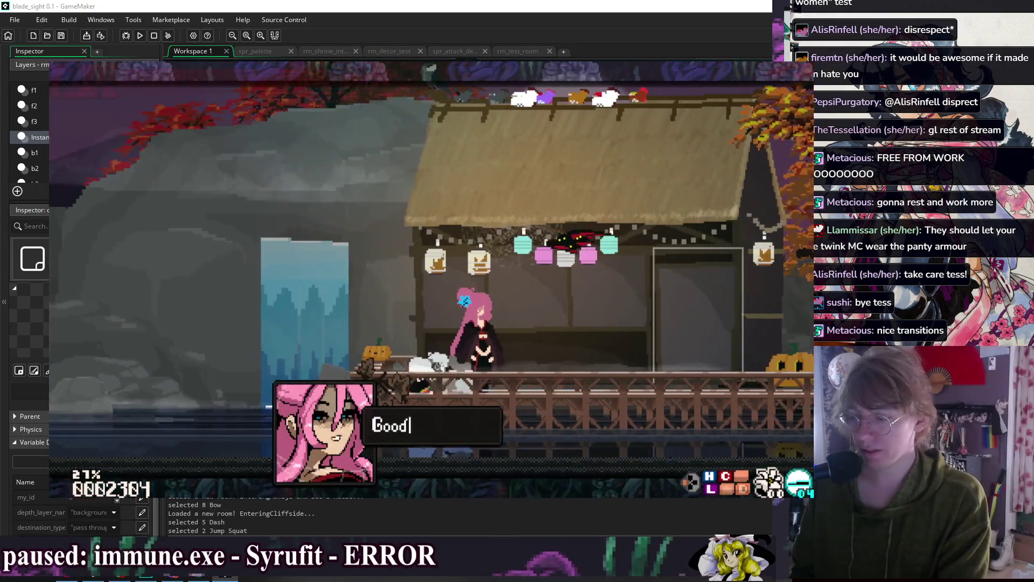
key("Return")
key("Return")
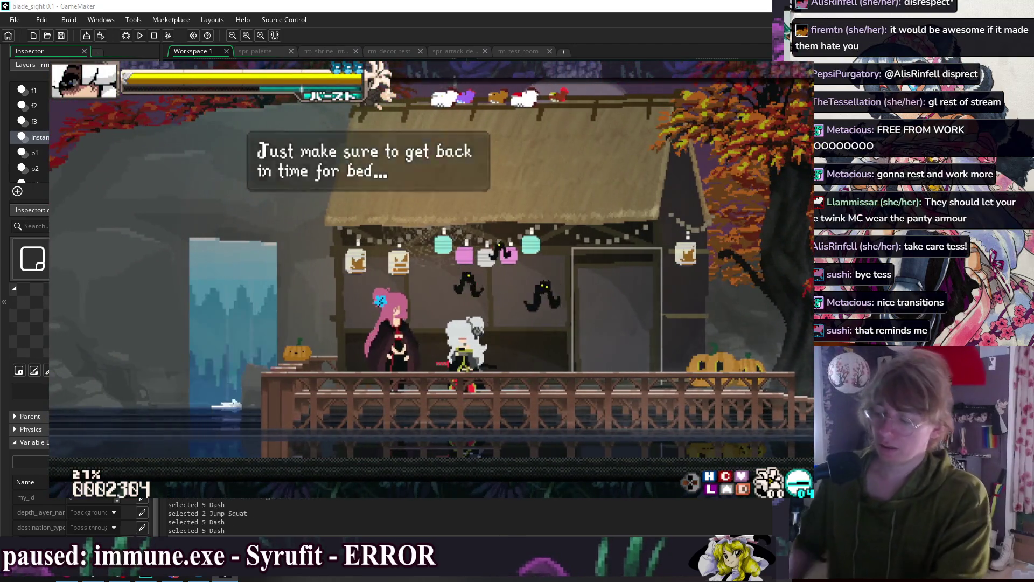
key("Return")
key("Escape")
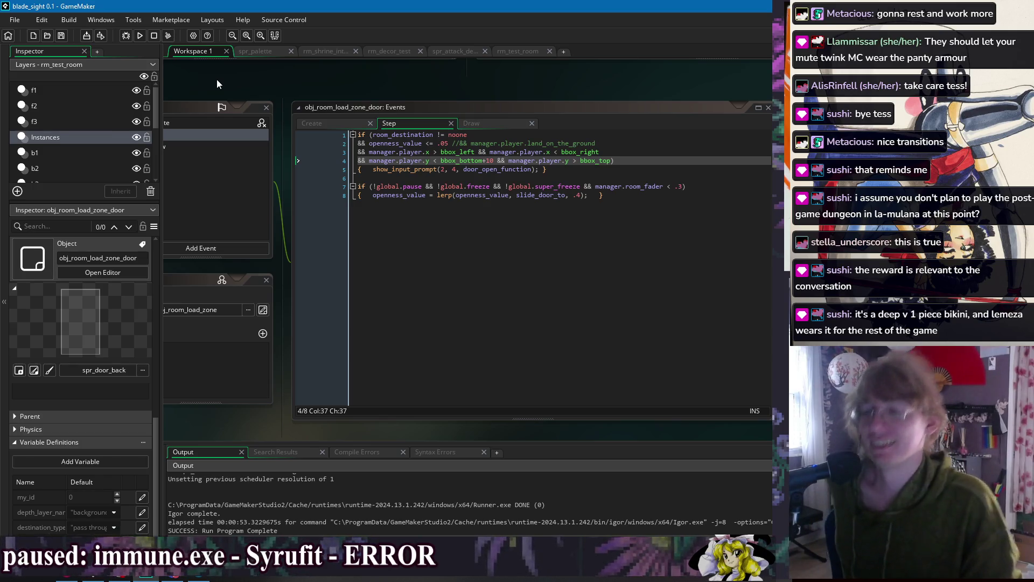
left_click(568, 169)
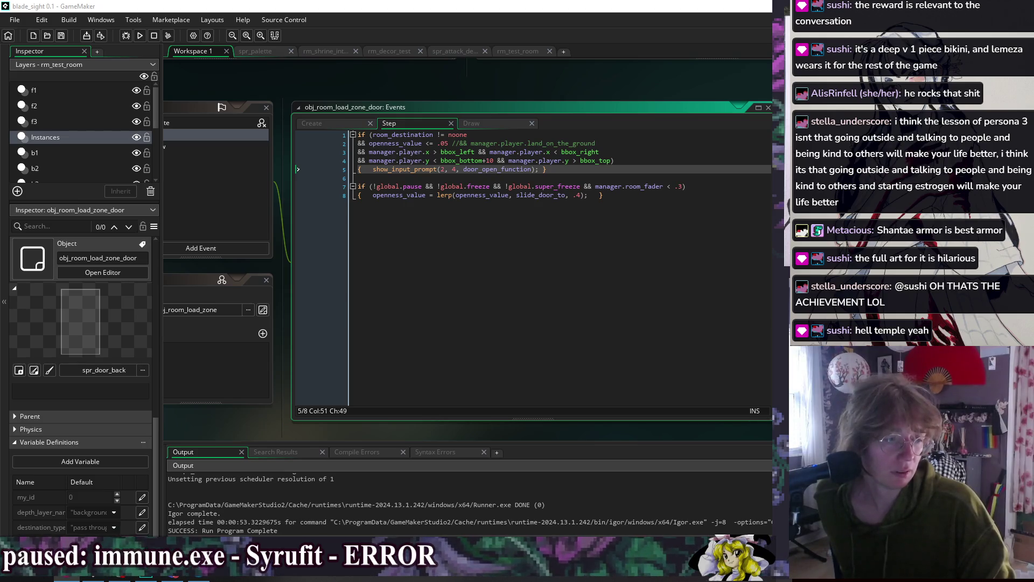
key("alt+Tab")
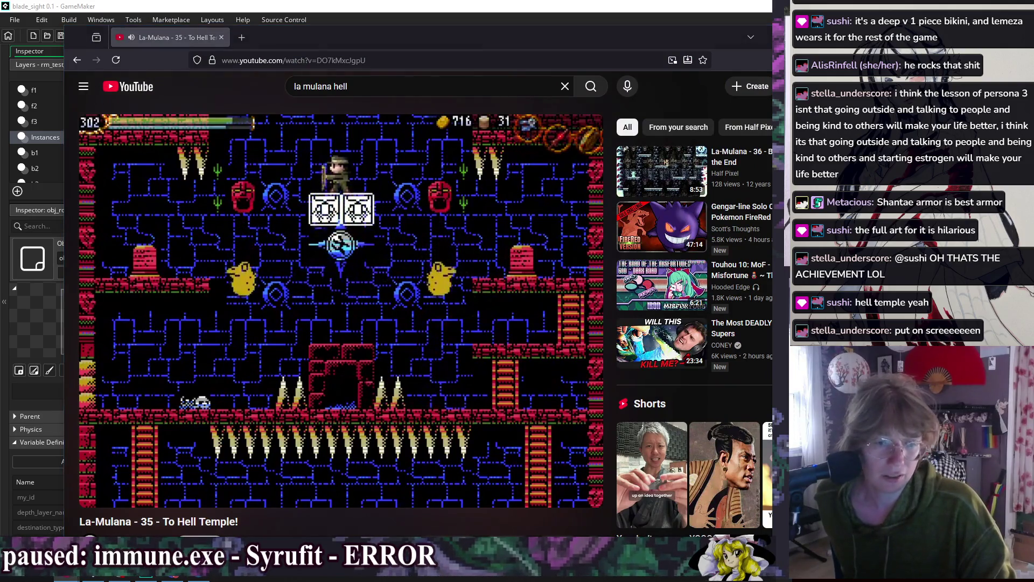
- Move the Firefox window up and skip the La-Mulana video ahead to about 9:37
left_click_drag(537, 35, 537, 10)
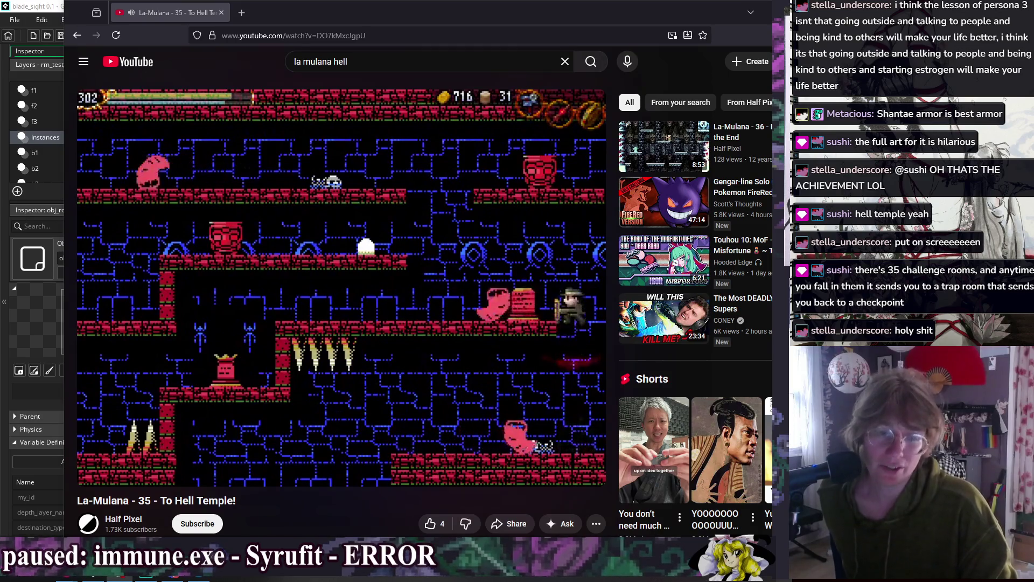
mouse_move(330, 443)
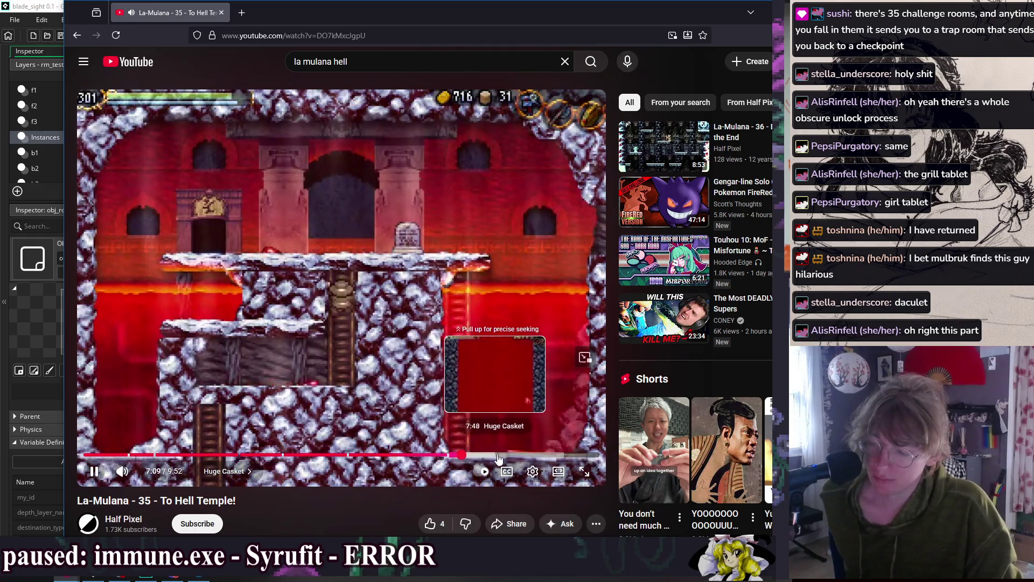
left_click(588, 458)
- Seek the video back through 9:02 and 8:36 to about 7:41
left_click_drag(592, 459, 558, 458)
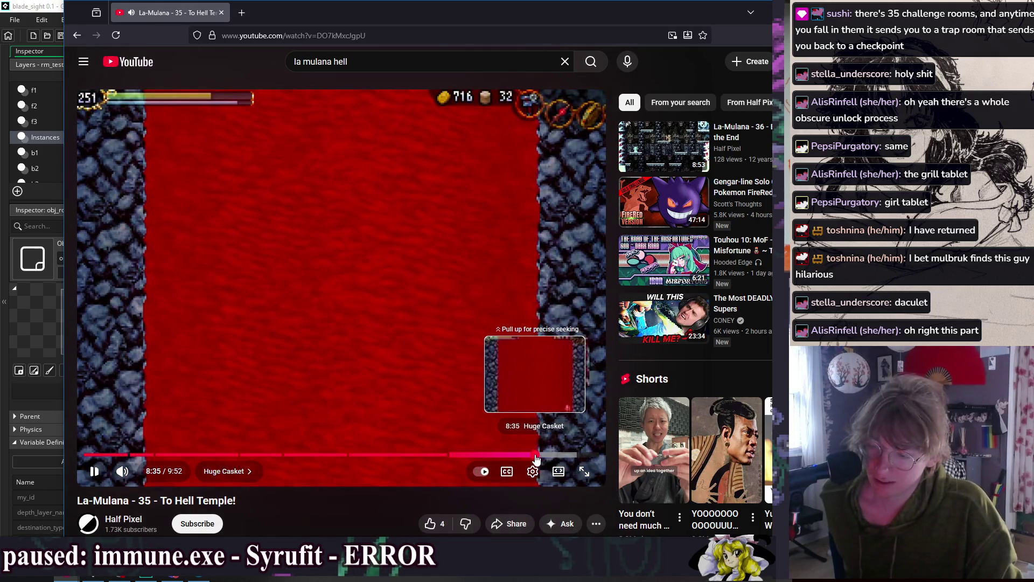
left_click(535, 457)
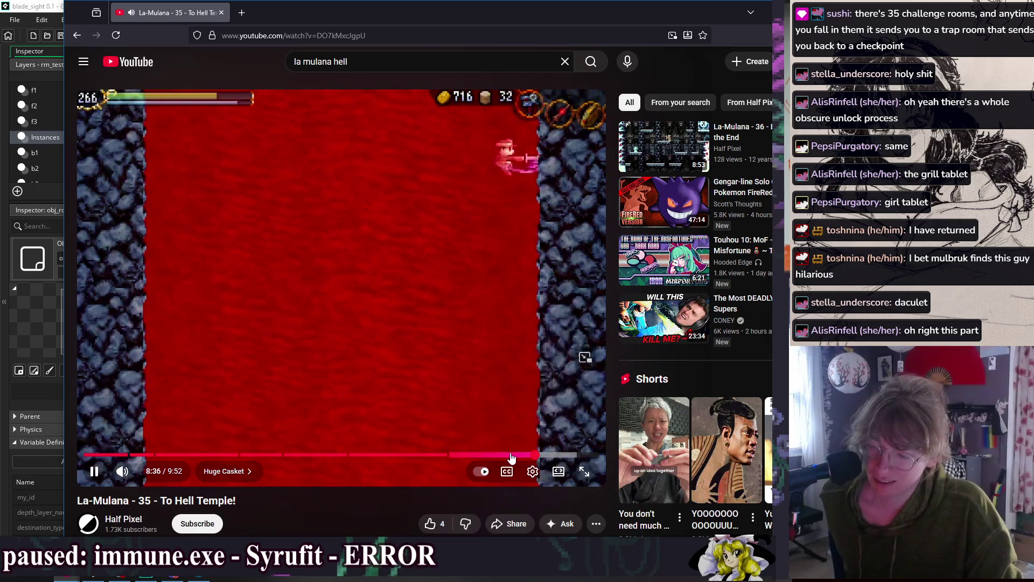
left_click_drag(479, 459, 497, 457)
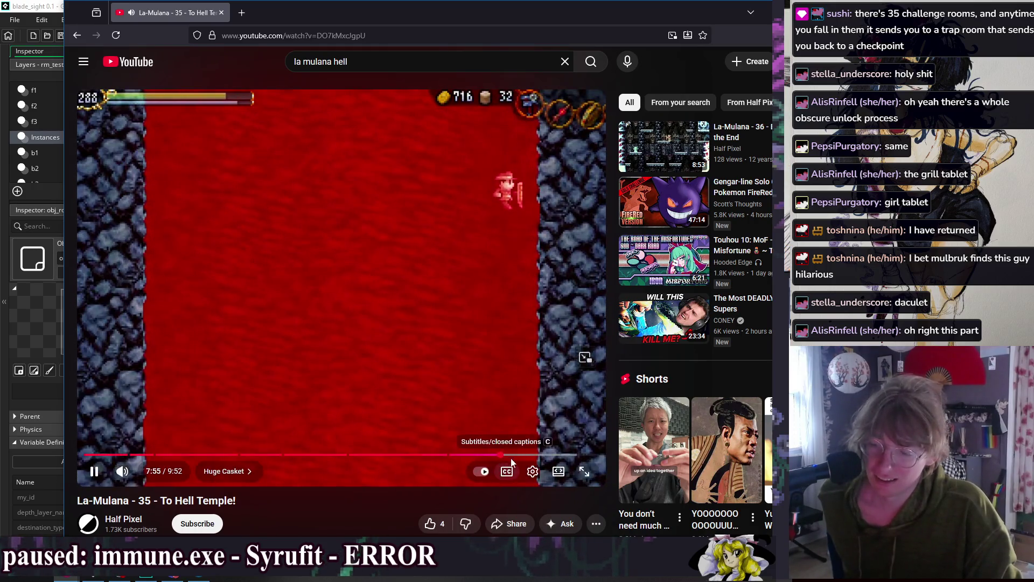
- Skip the To Hell Temple! video forward toward its end
key("l")
key("l")
key("l")
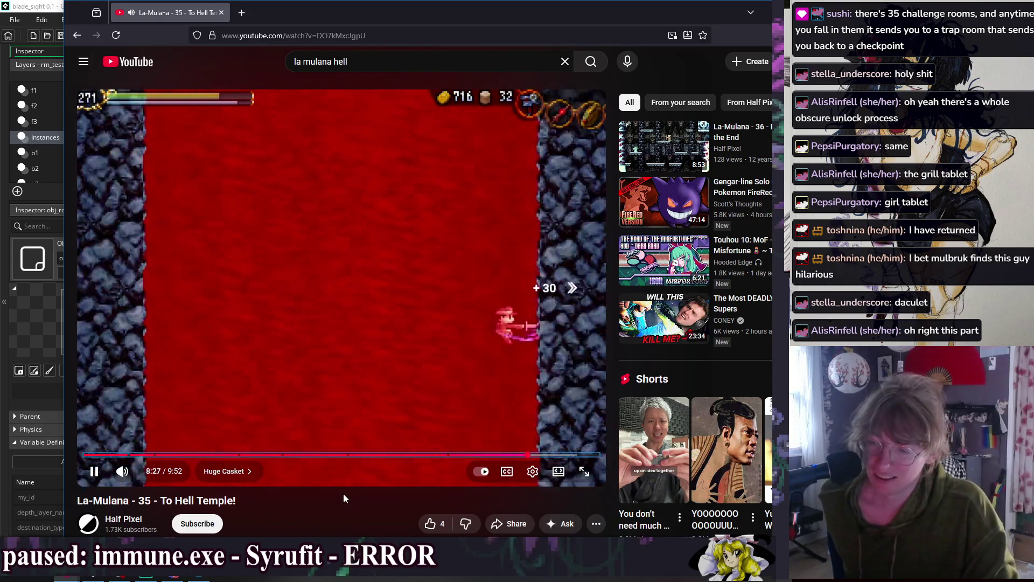
key("Right")
key("Right")
key("Right")
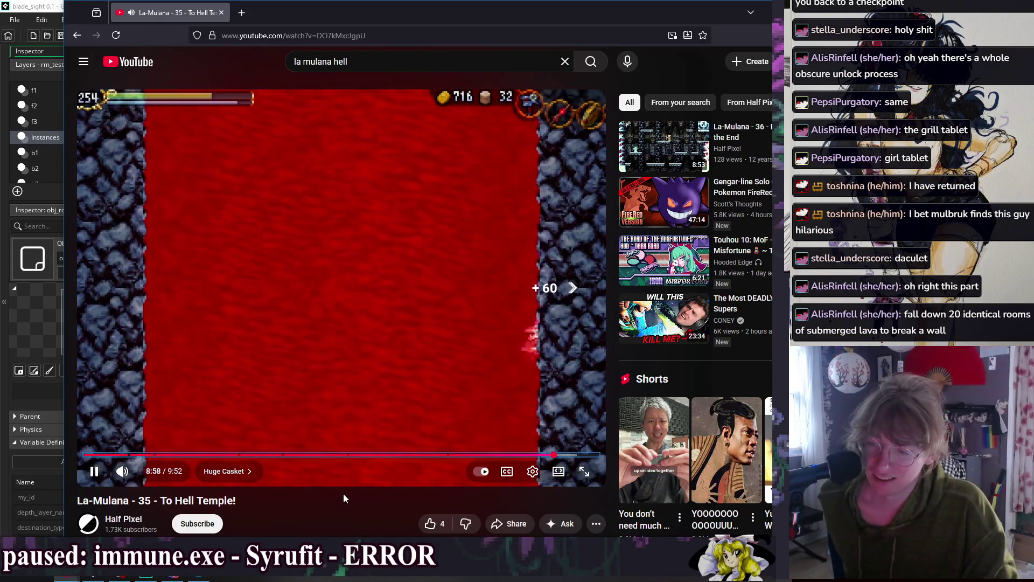
key("Right")
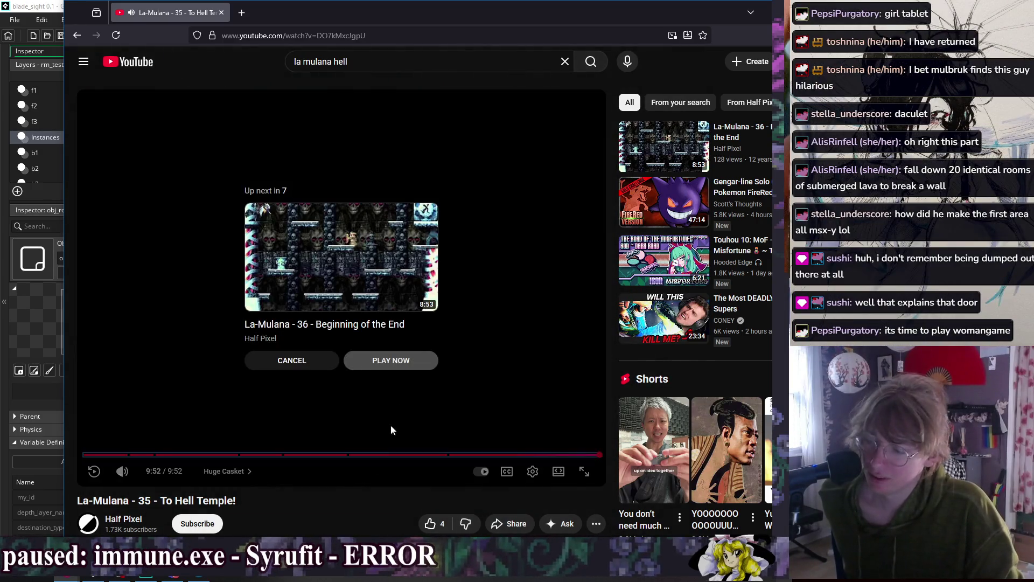
- Start the next video, La-Mulana - 36 - Beginning of the End
left_click(366, 262)
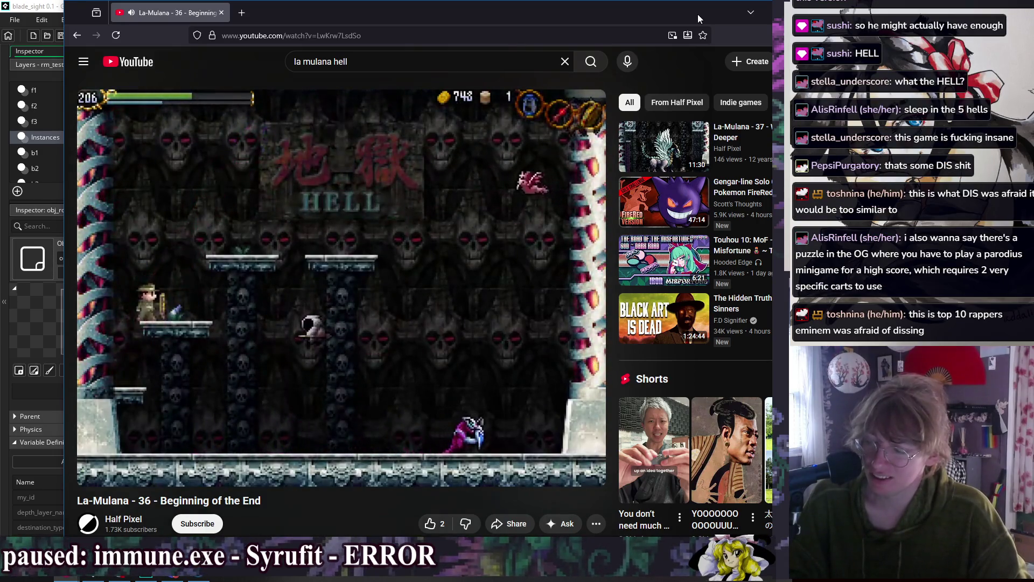
- Review the door's Step event lines, including the .4 openness lerp, then view its Draw and Create events
key("alt+Tab")
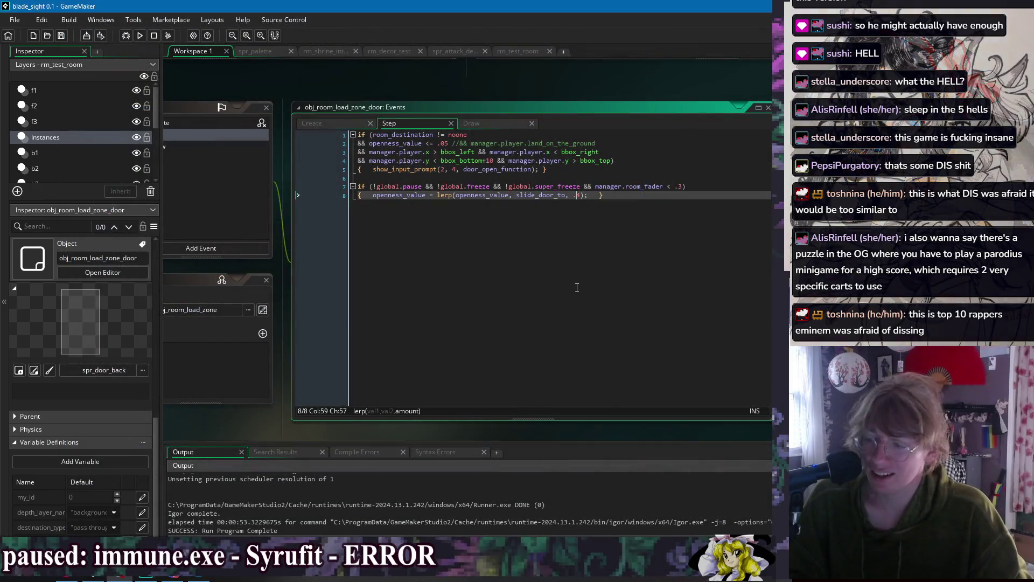
left_click(599, 160)
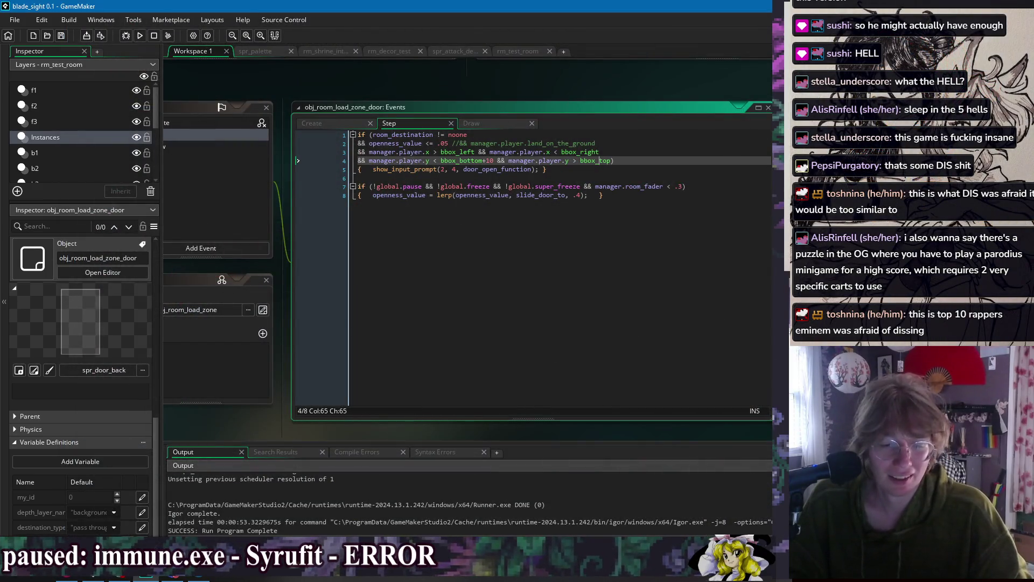
key("alt+Tab")
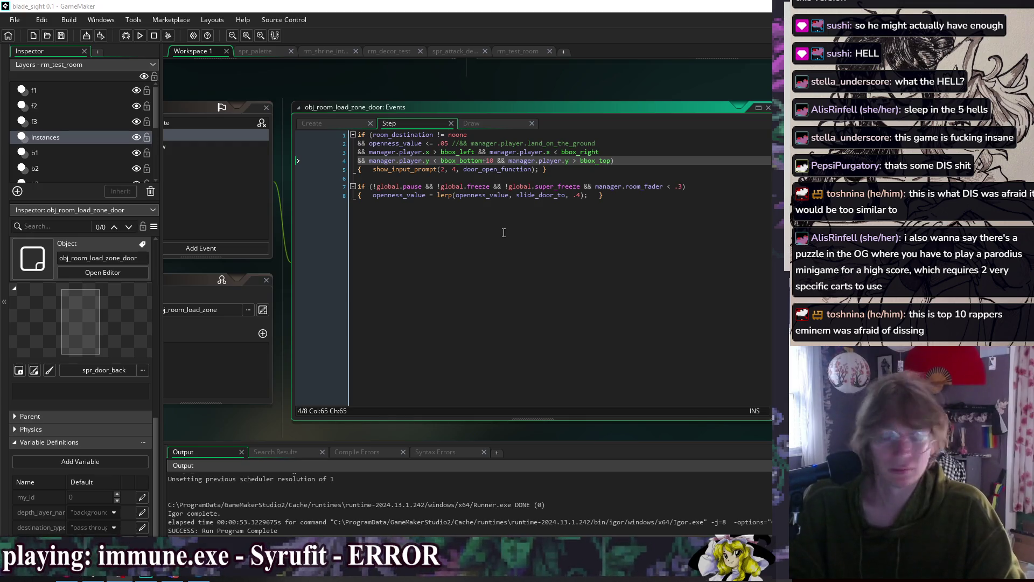
left_click(544, 195)
left_click(584, 170)
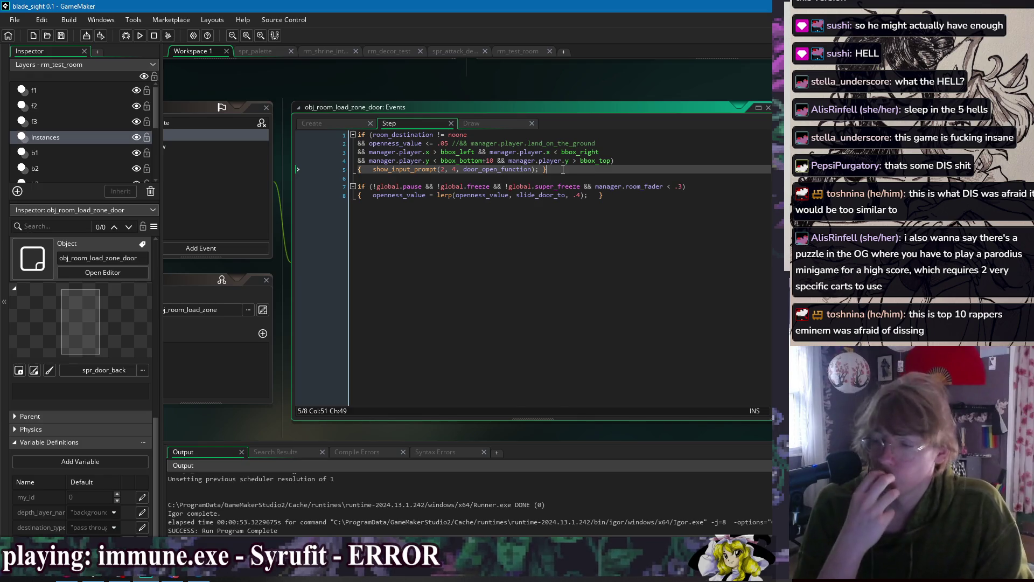
left_click(603, 187)
left_click(639, 199)
left_click(473, 179)
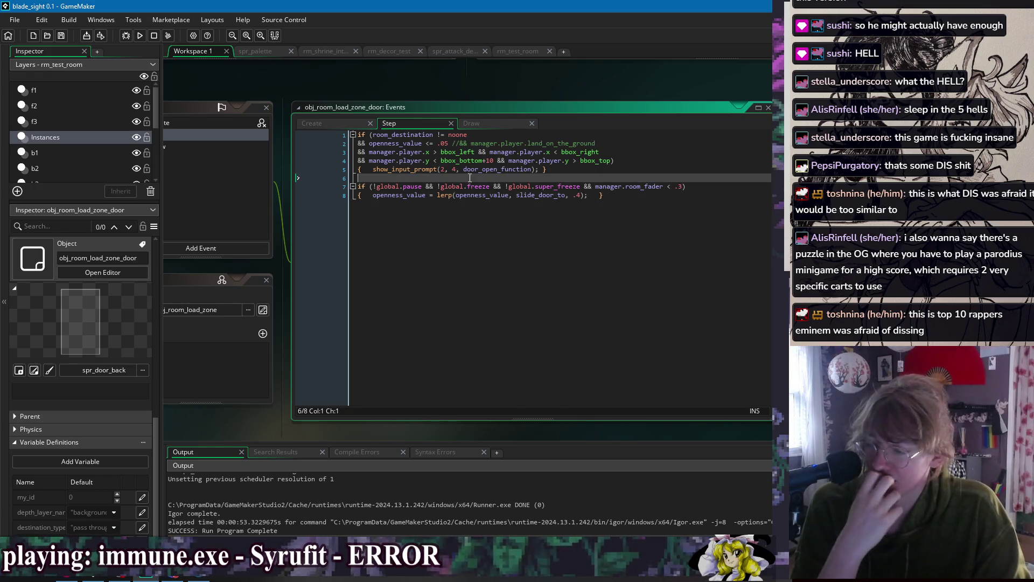
left_click(471, 124)
left_click(344, 119)
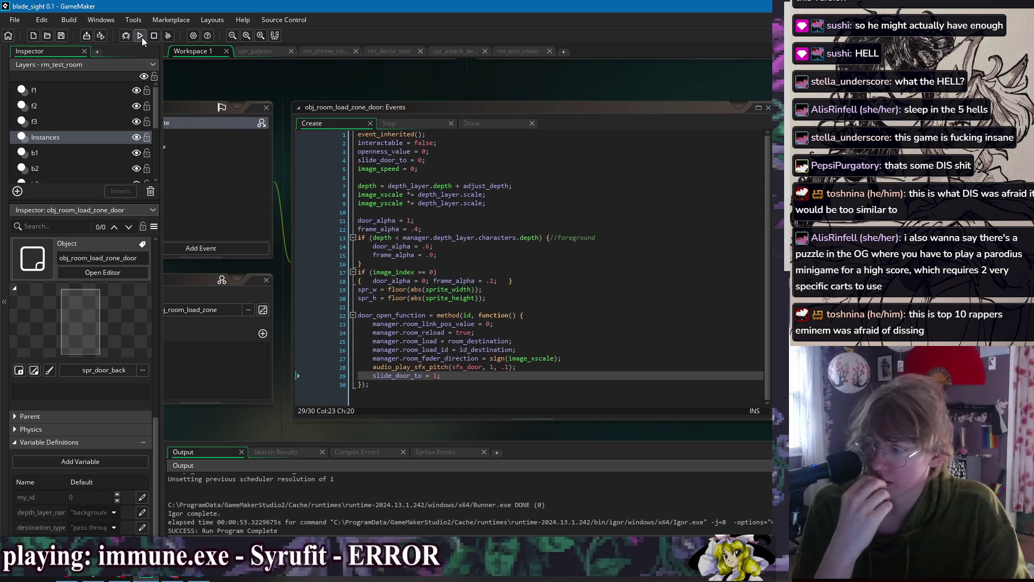
- Open obj_character's Begin Step code from the Windows submenu, then run the game
mouse_move(376, 100)
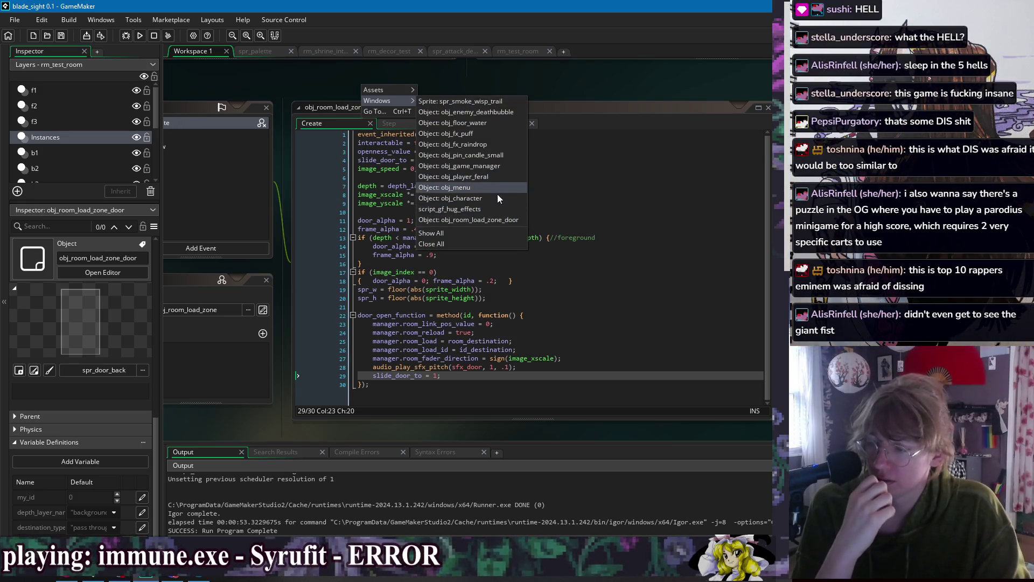
left_click(493, 201)
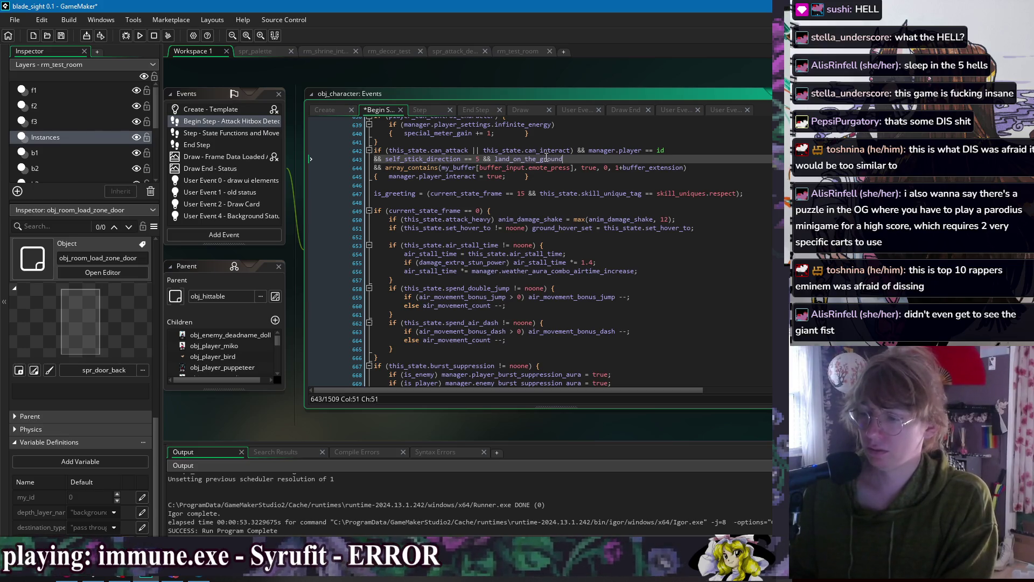
left_click(167, 39)
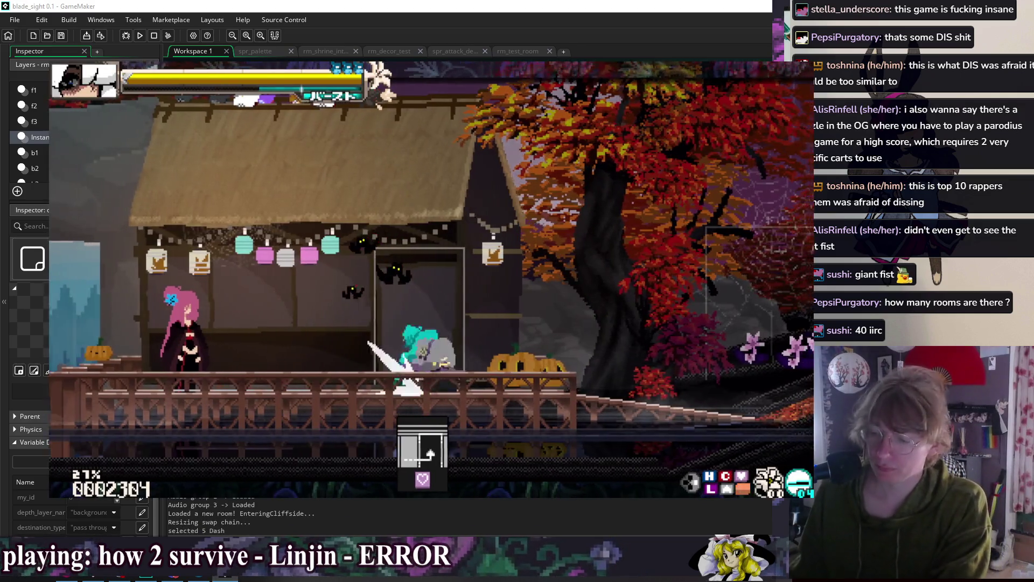
- Dash, slash and perform the taunt emote near the door
key("shift")
key("shift")
key("t")
key("shift")
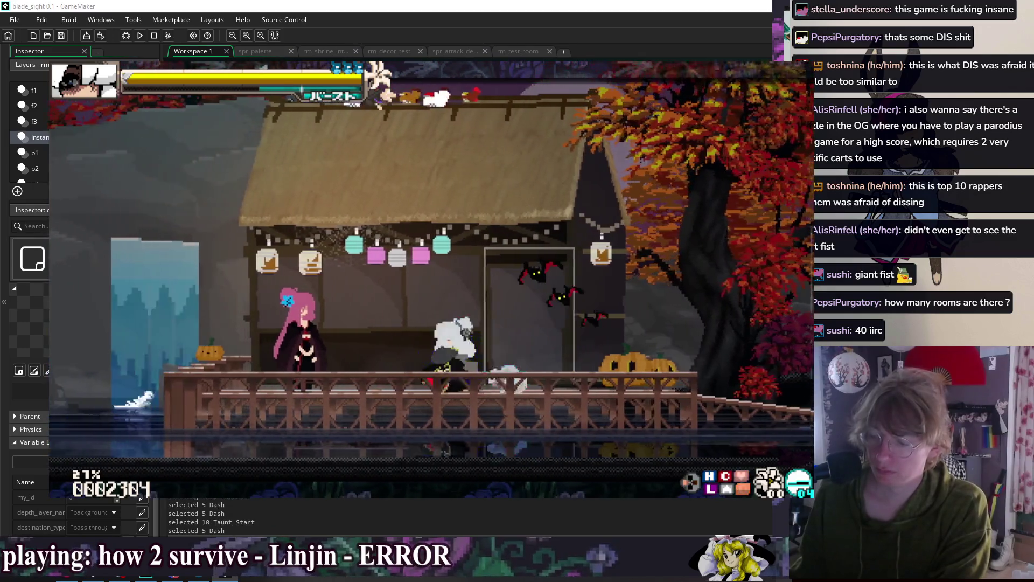
key("shift")
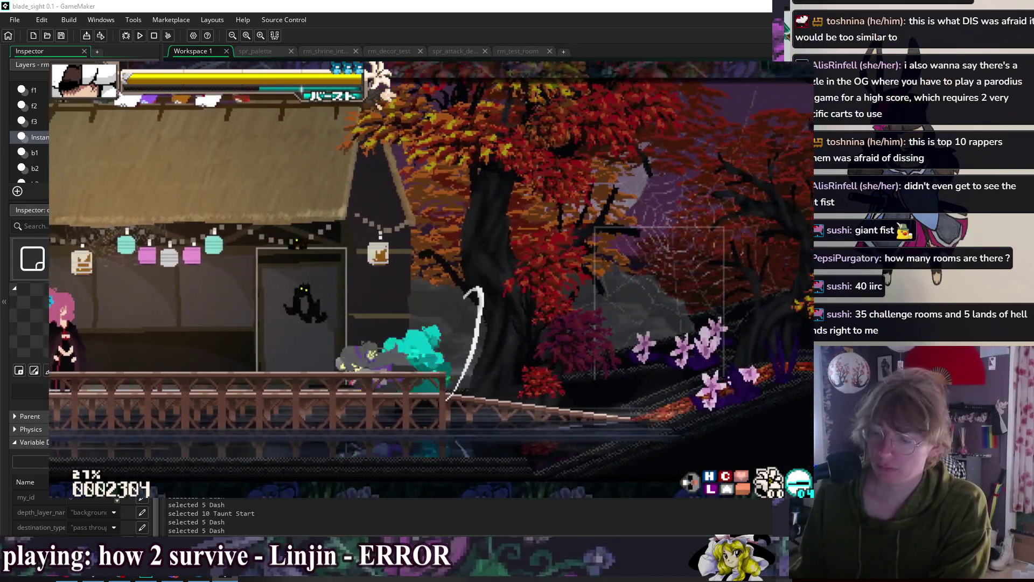
key("t")
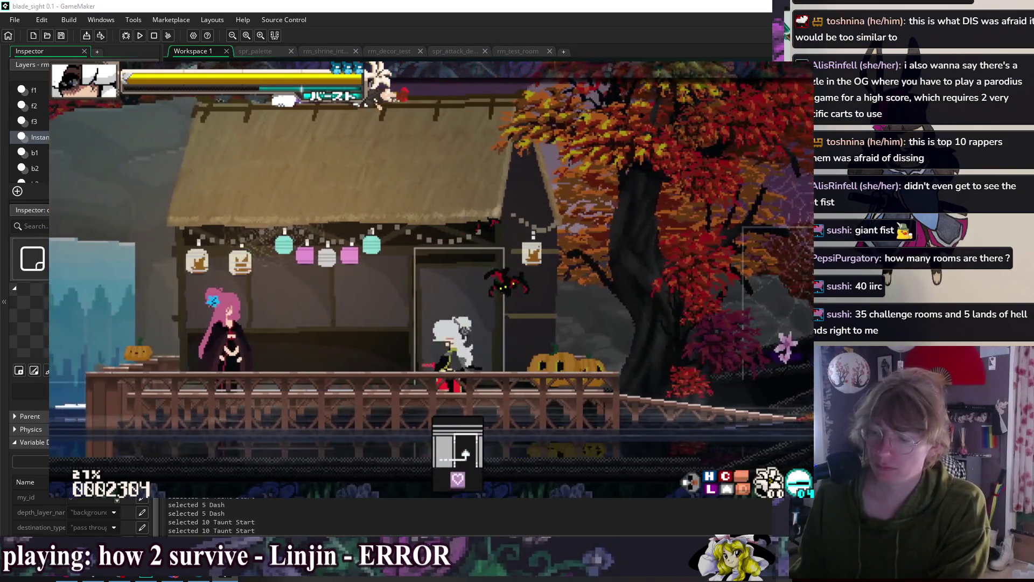
- Enter Momiji and Suu's House, return to Cliffside, walk past the house, then close the game
key("Up")
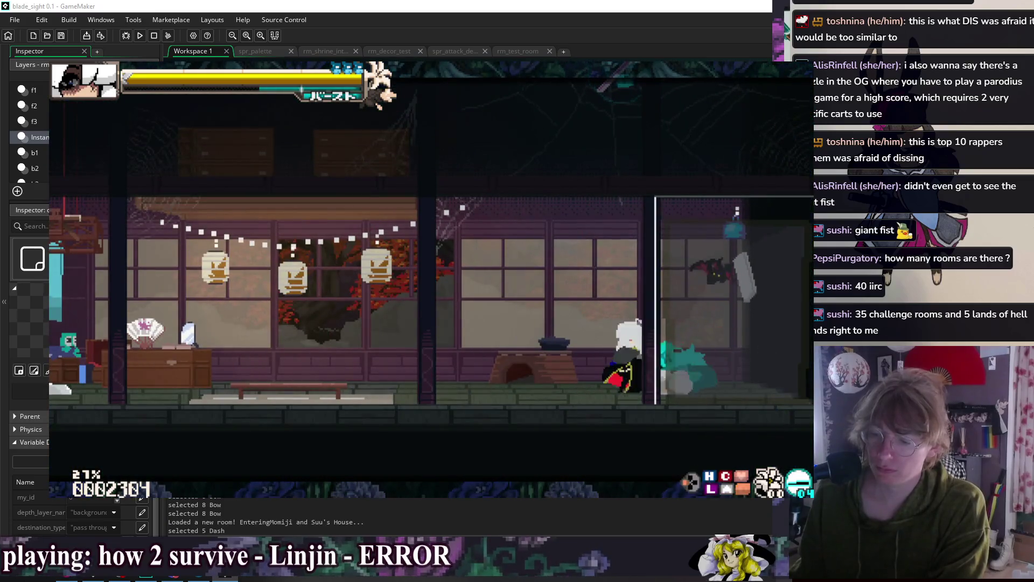
key("Up")
key("shift")
key("shift")
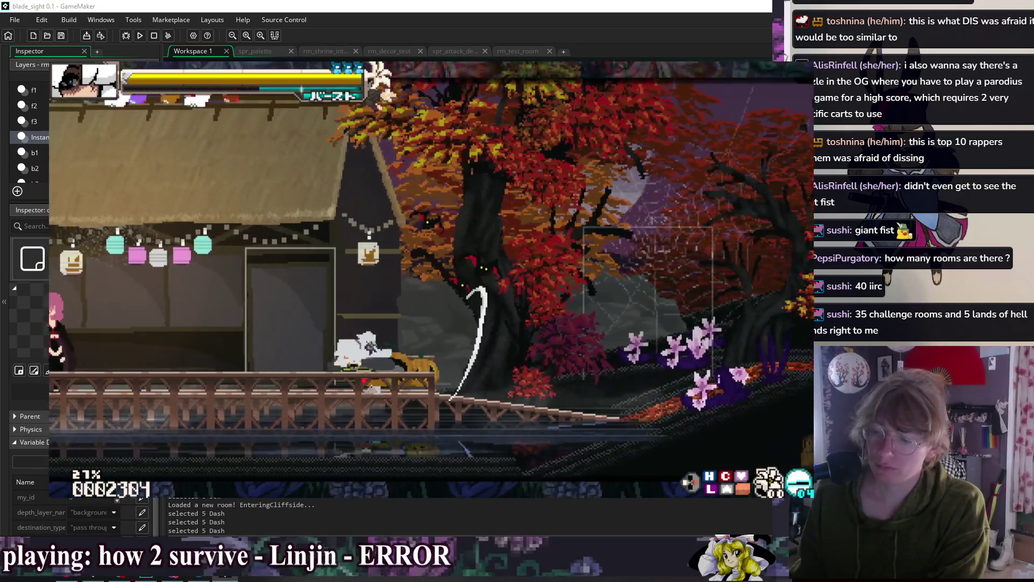
key("Left")
key("shift")
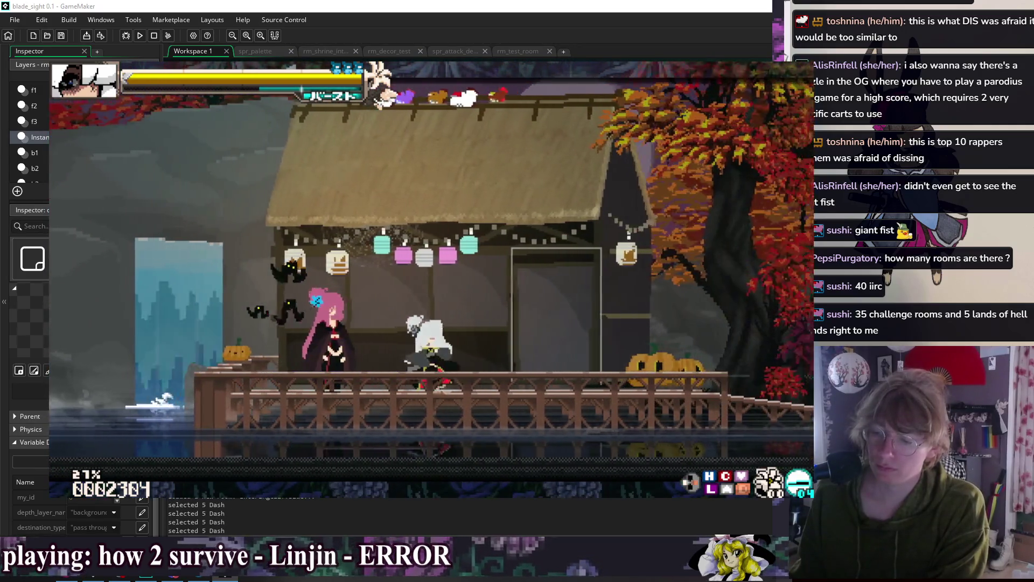
key("Right")
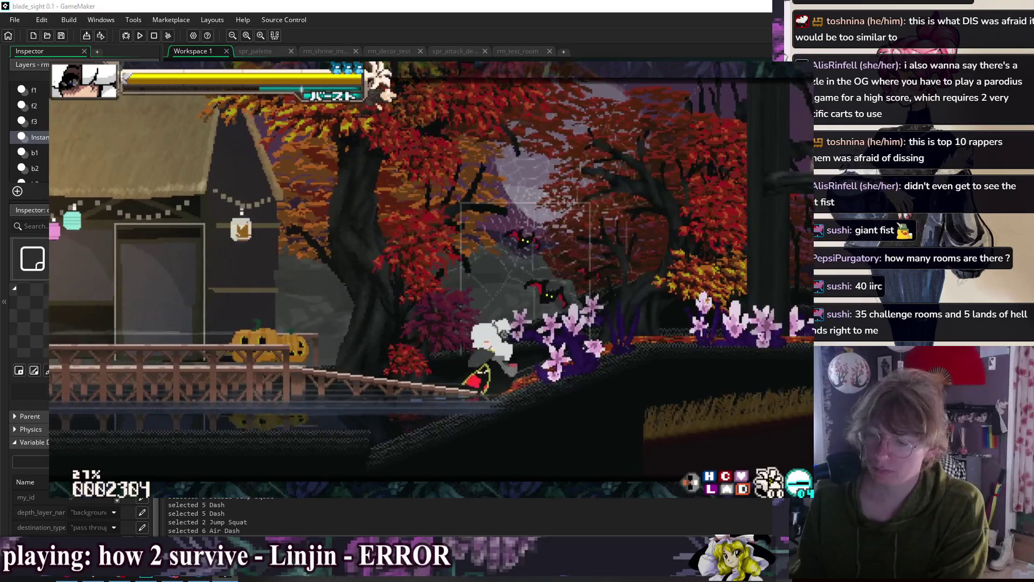
key("Left")
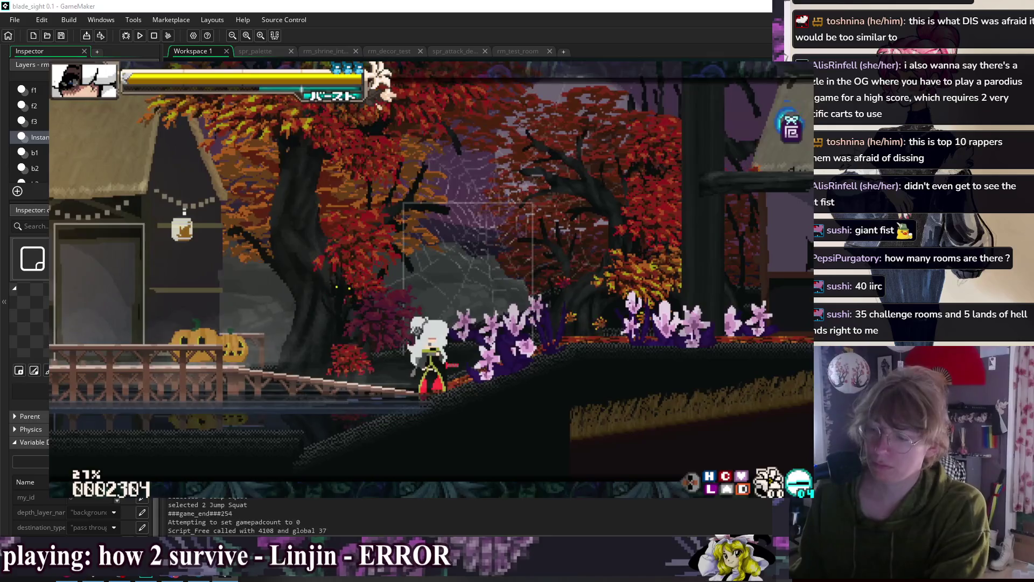
key("Escape")
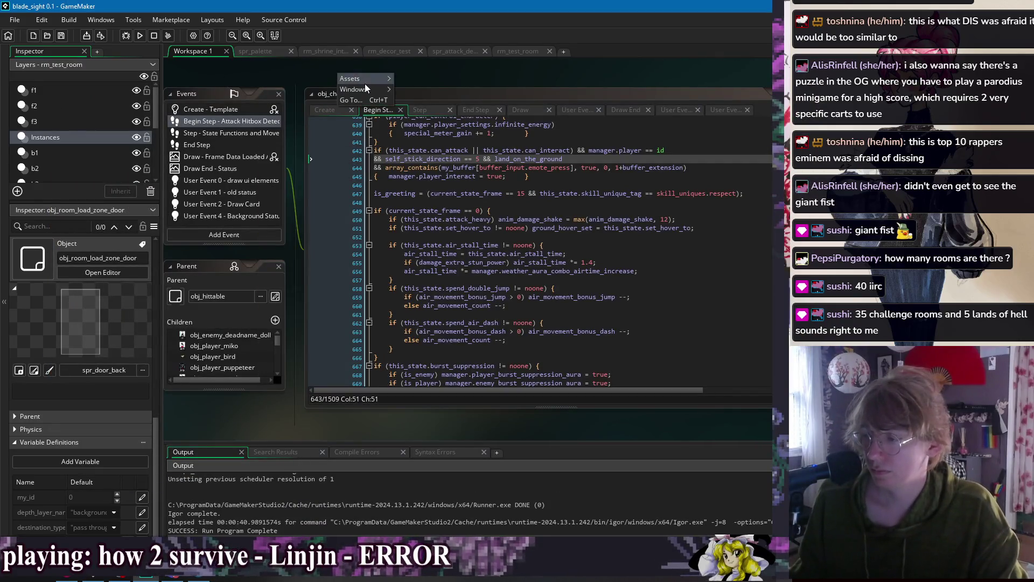
- Open obj_room_load_zone_door's Step event code and launch a fresh playtest build
mouse_move(370, 90)
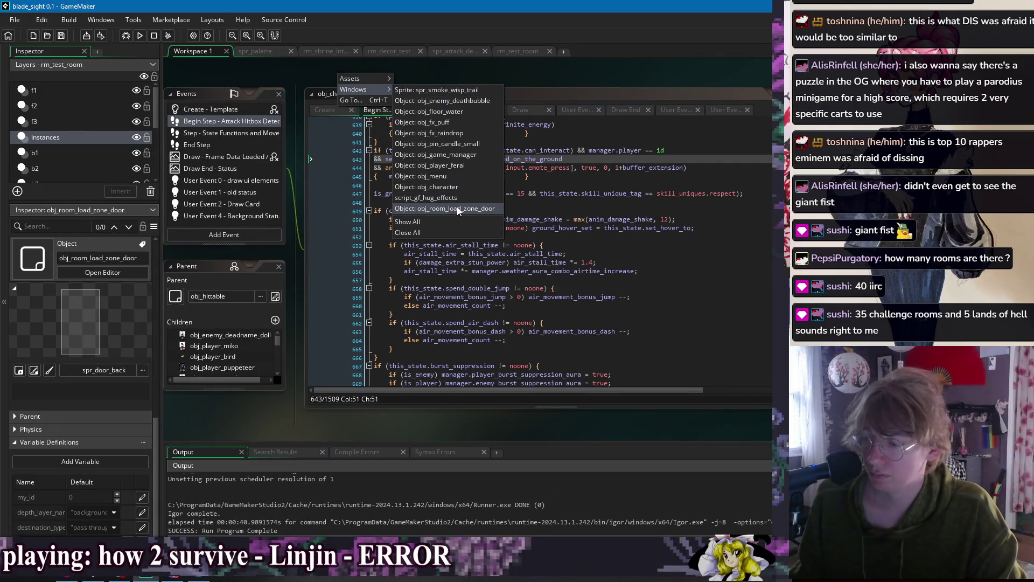
left_click(457, 208)
left_click(614, 105)
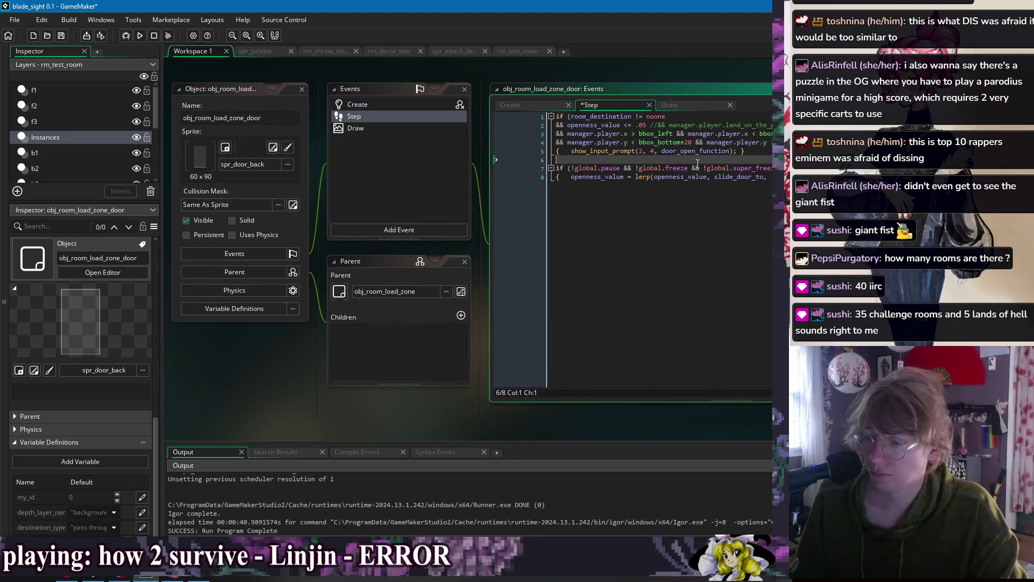
left_click(141, 36)
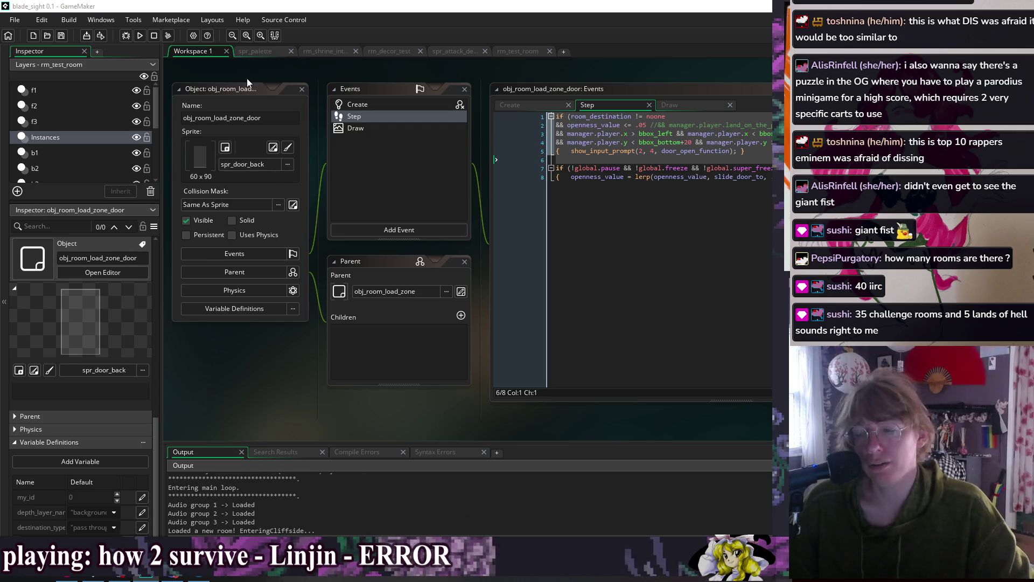
- Run and dash-slash back and forth through the Cliffside forest past the house door
key("Right")
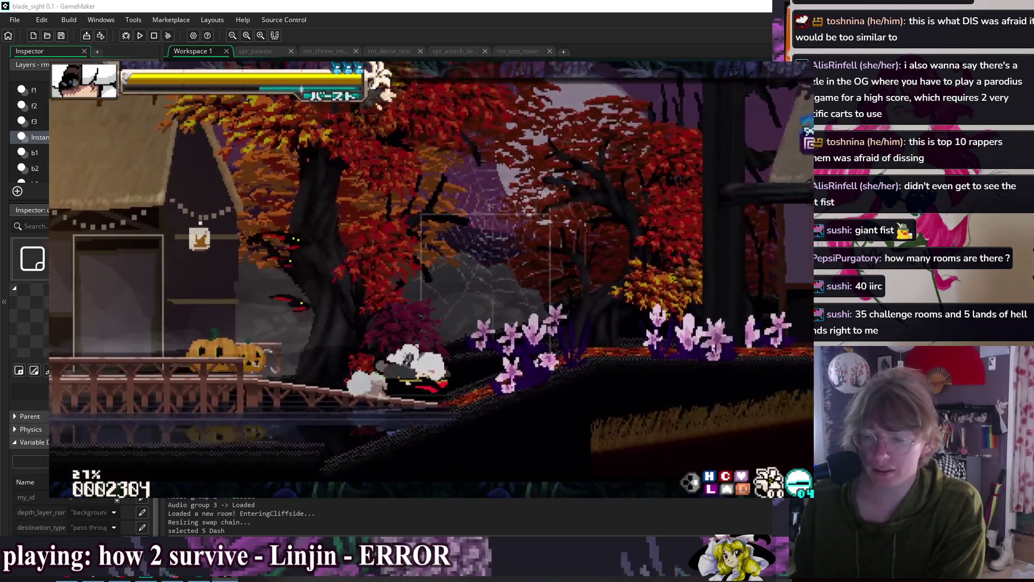
key("Left")
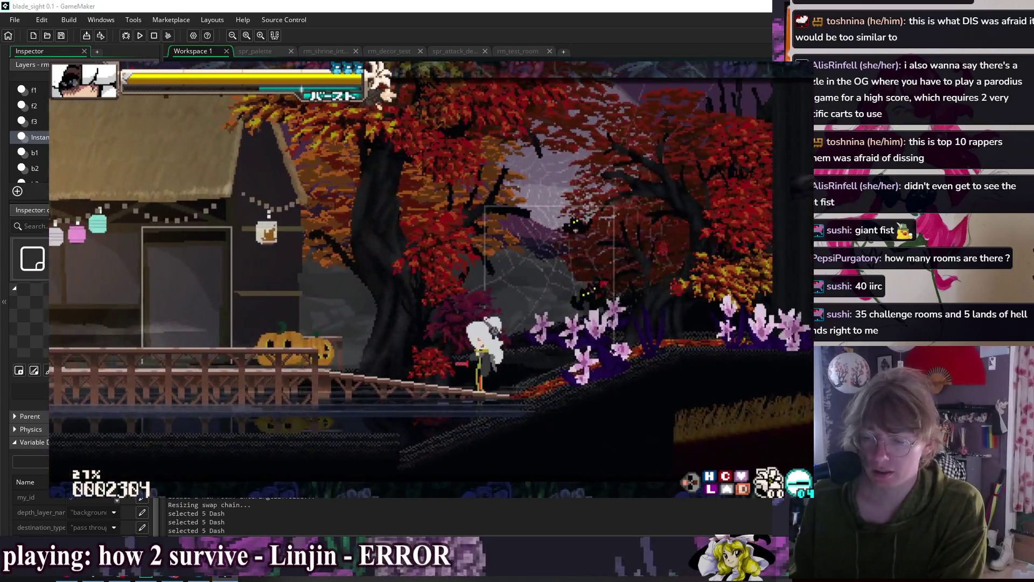
key("Left")
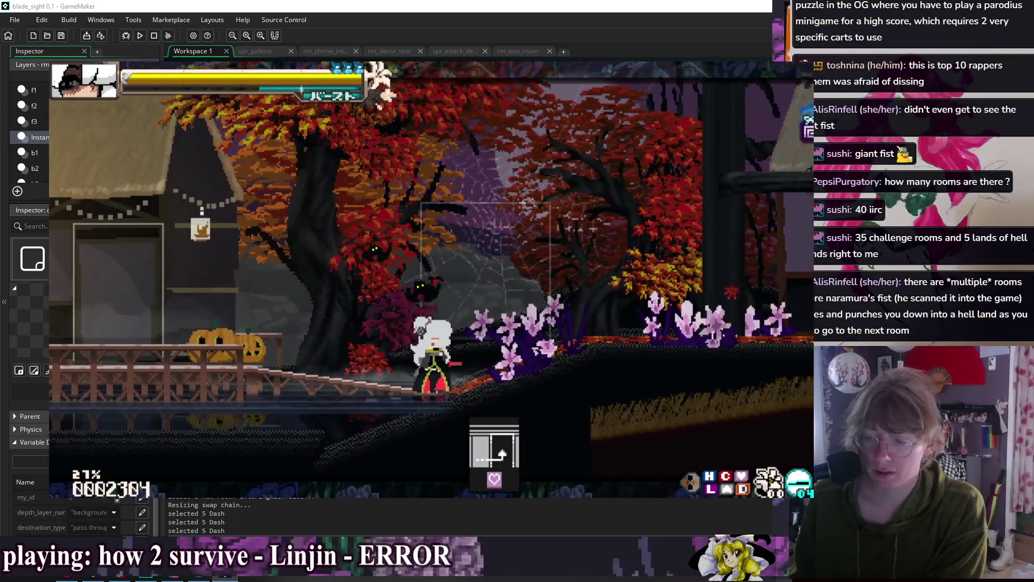
key("Left")
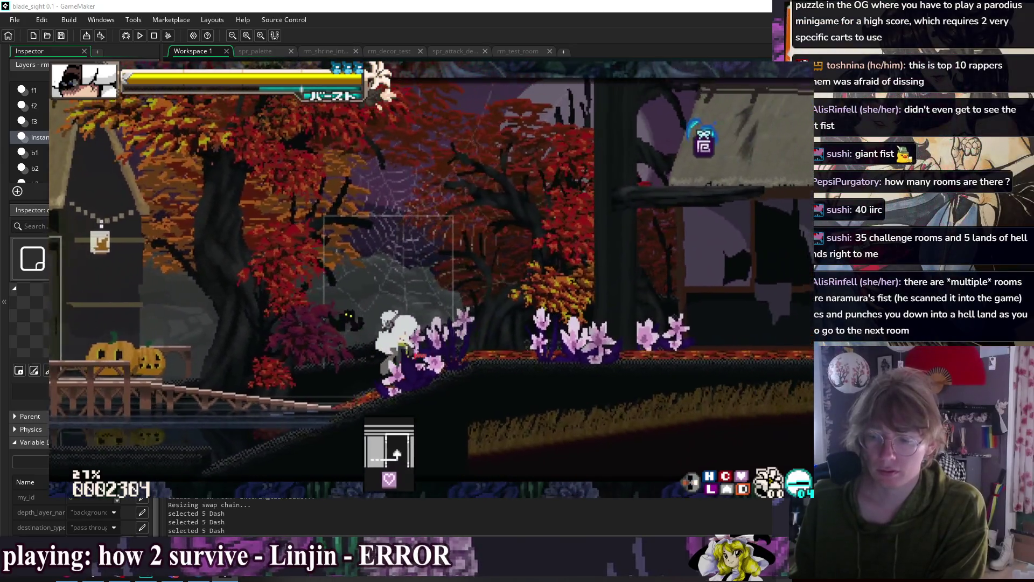
key("Right")
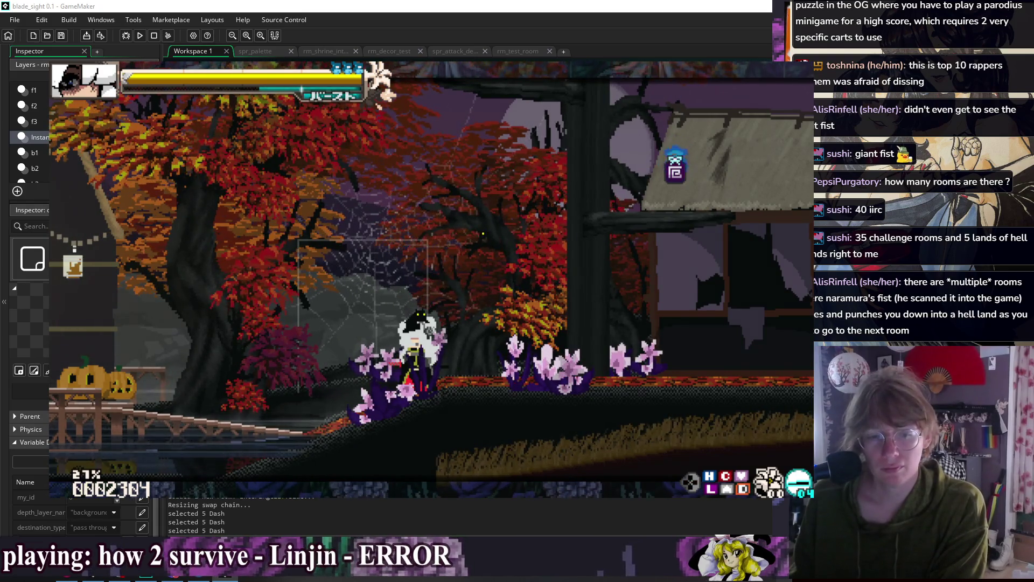
key("Right")
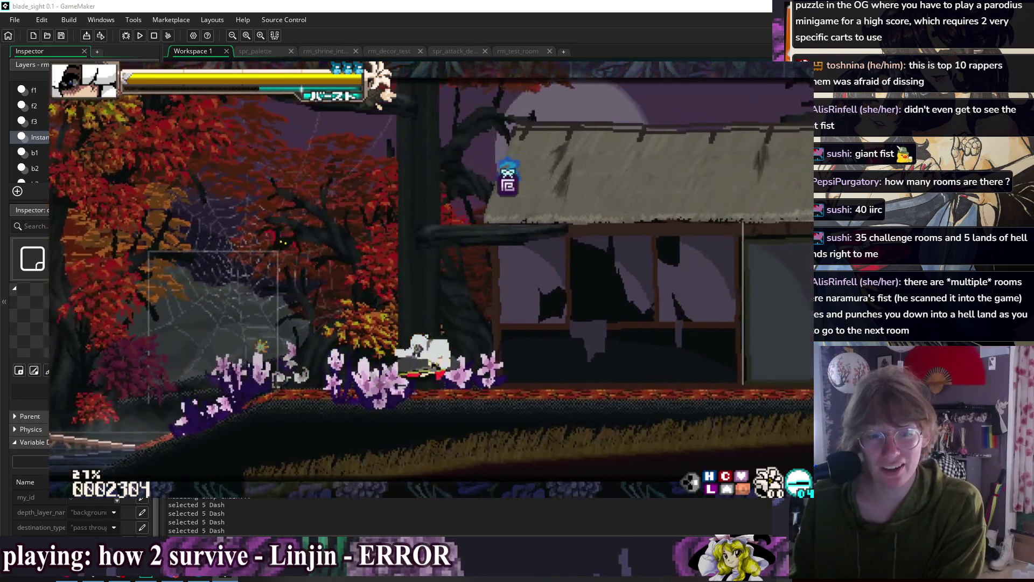
key("Right")
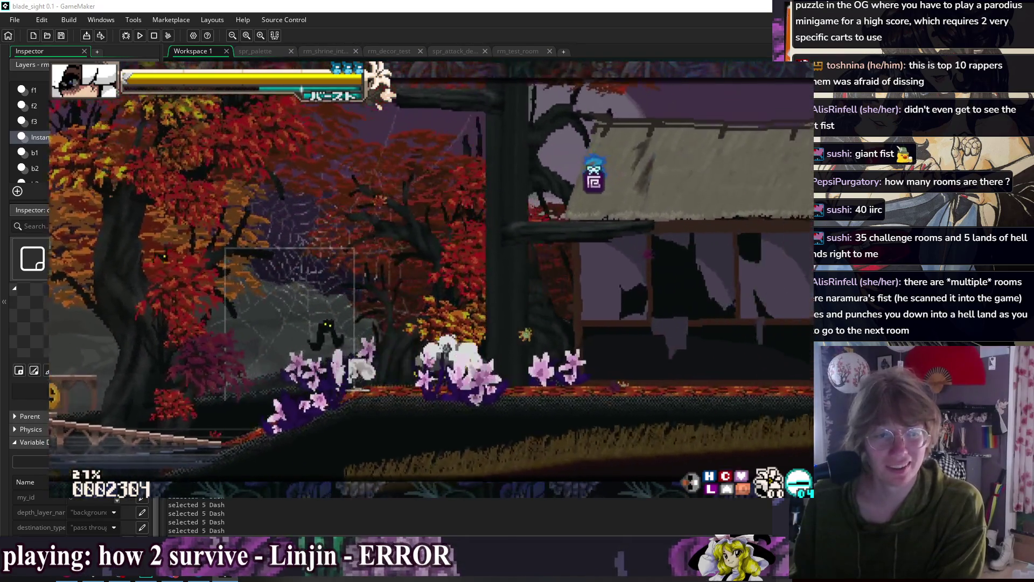
key("Right")
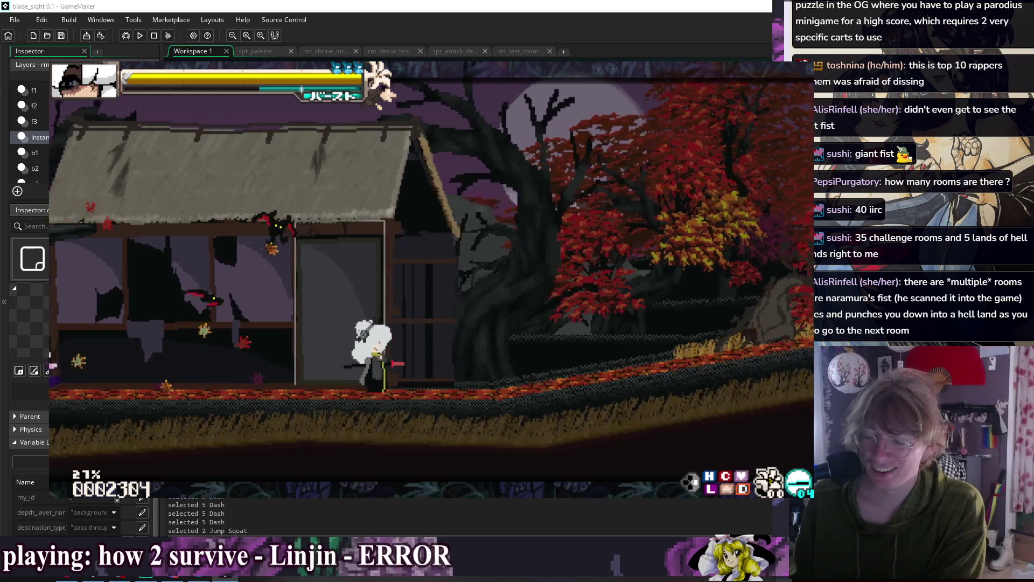
key("Left")
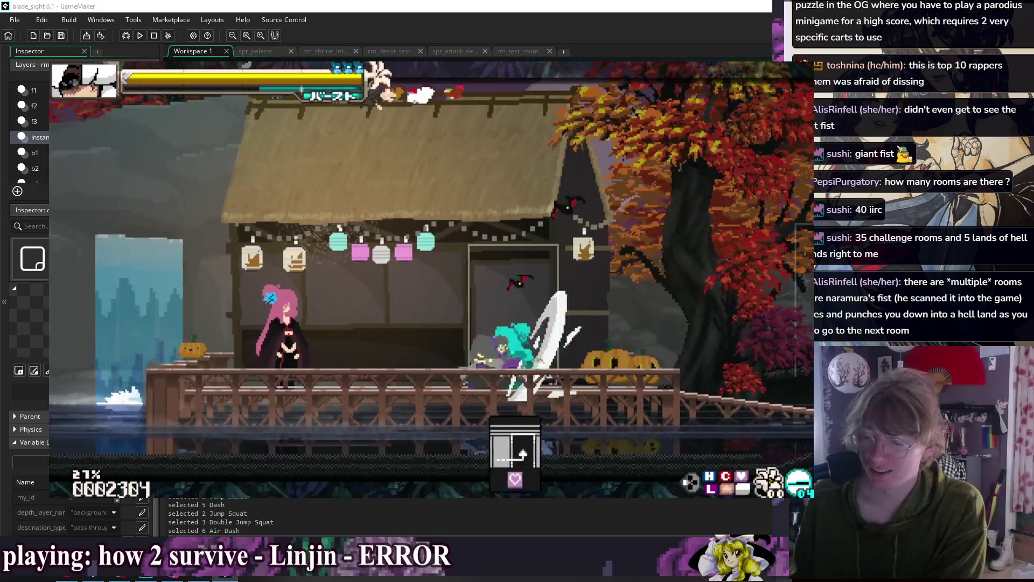
key("Left")
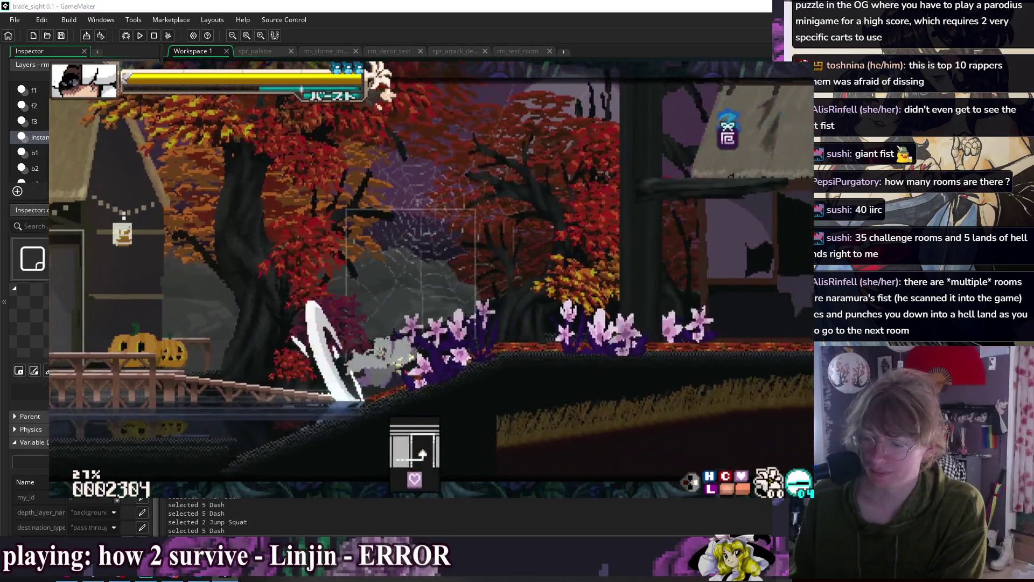
key("Left")
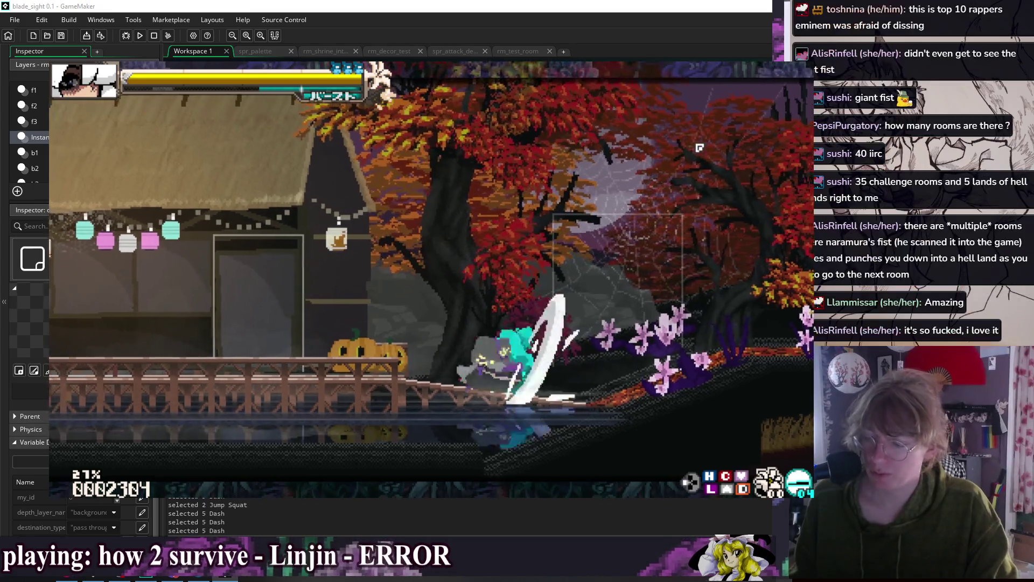
key("Left")
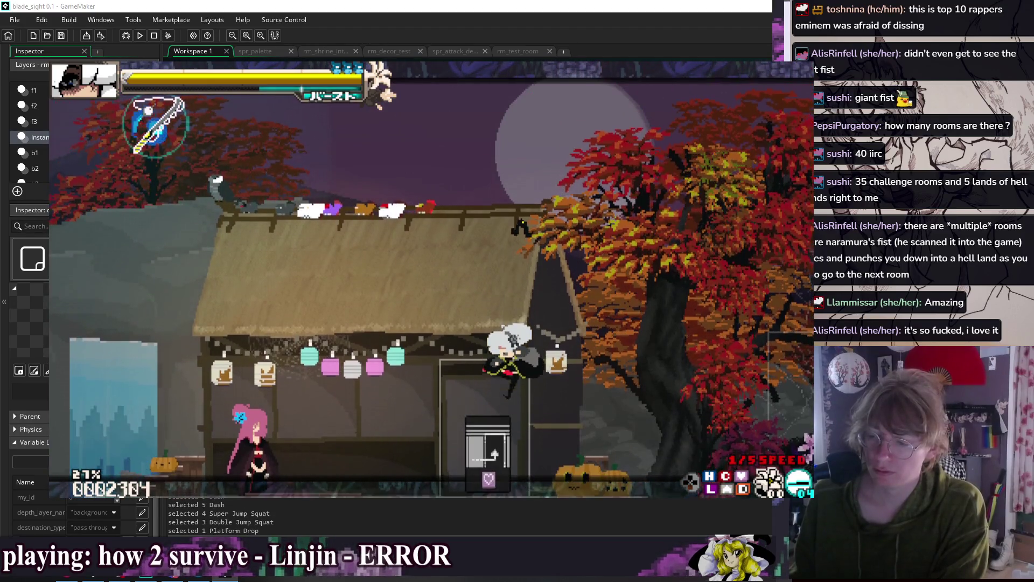
- Keep moving the player between the autumn trees, ruined house and shrine
key("Right")
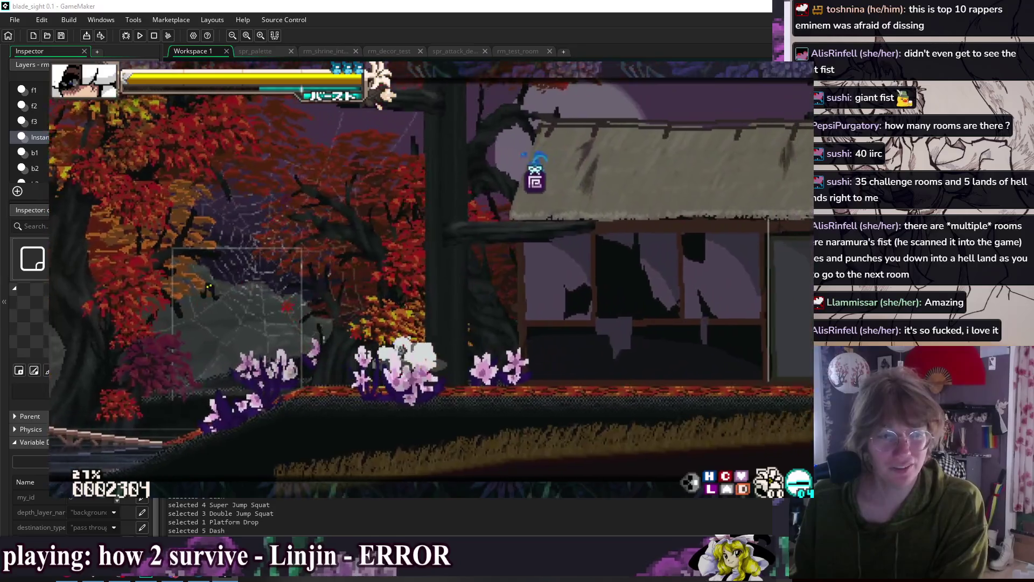
key("Right")
key("Right")
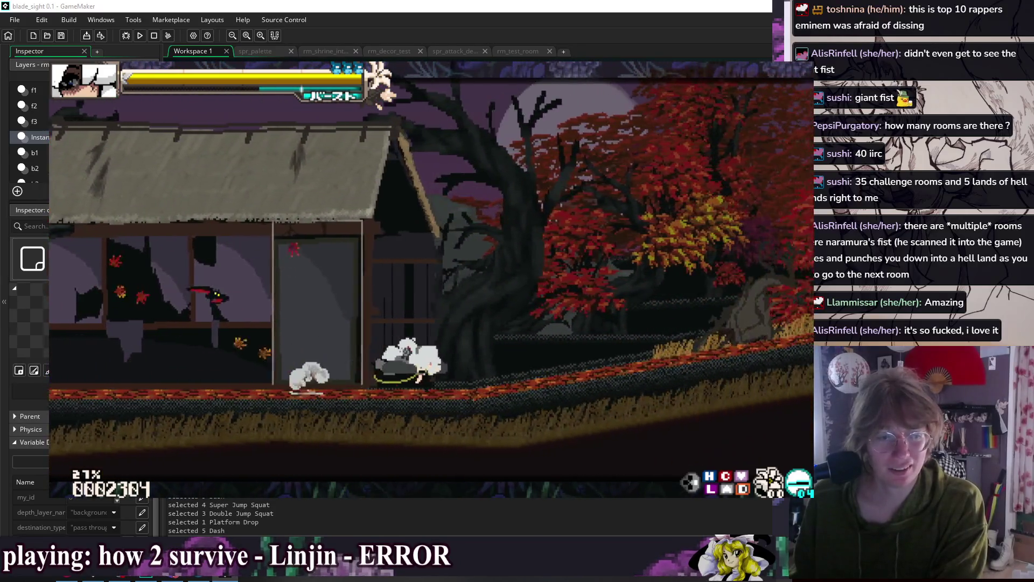
key("Left")
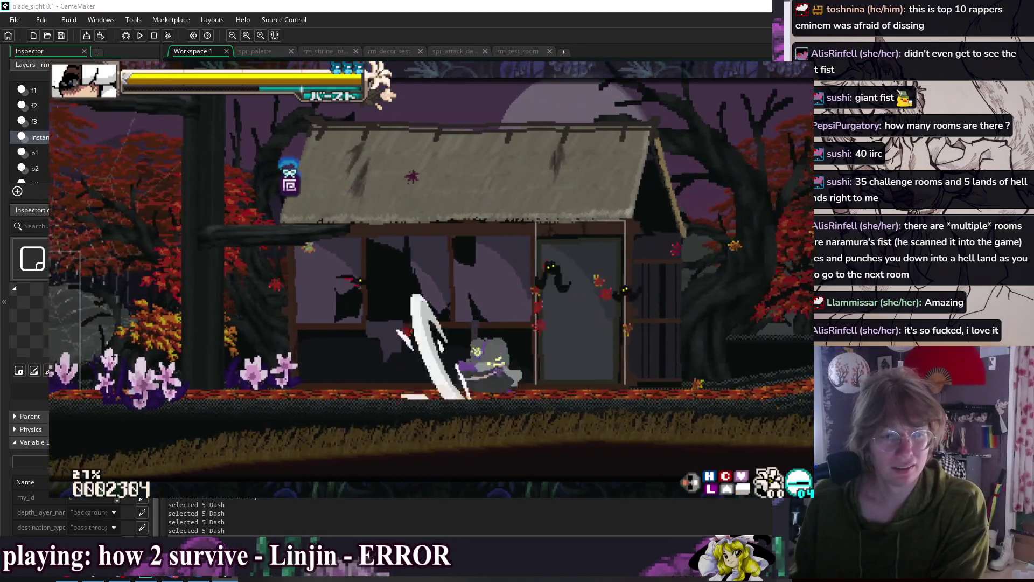
key("Left")
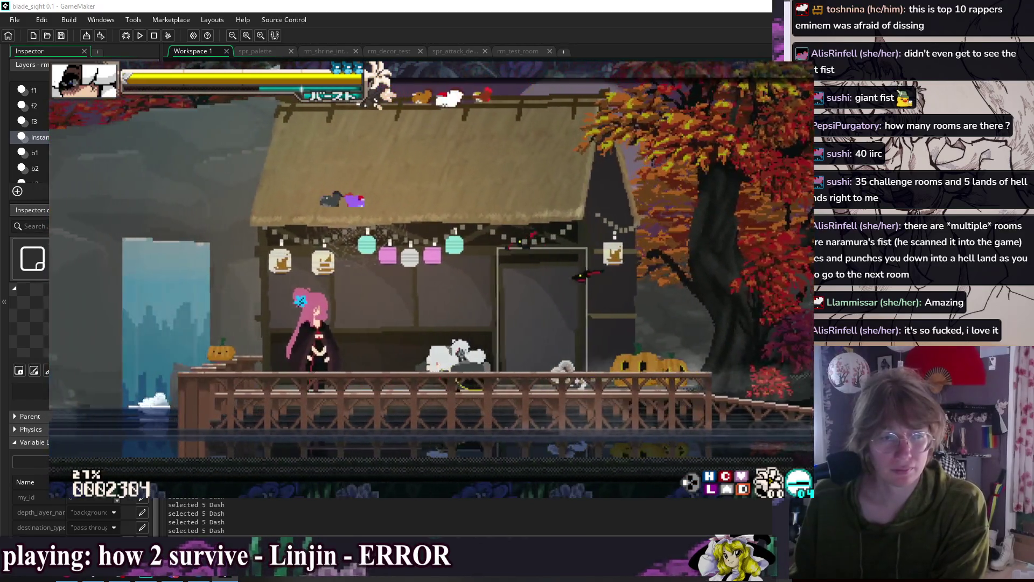
key("Right")
key("Left")
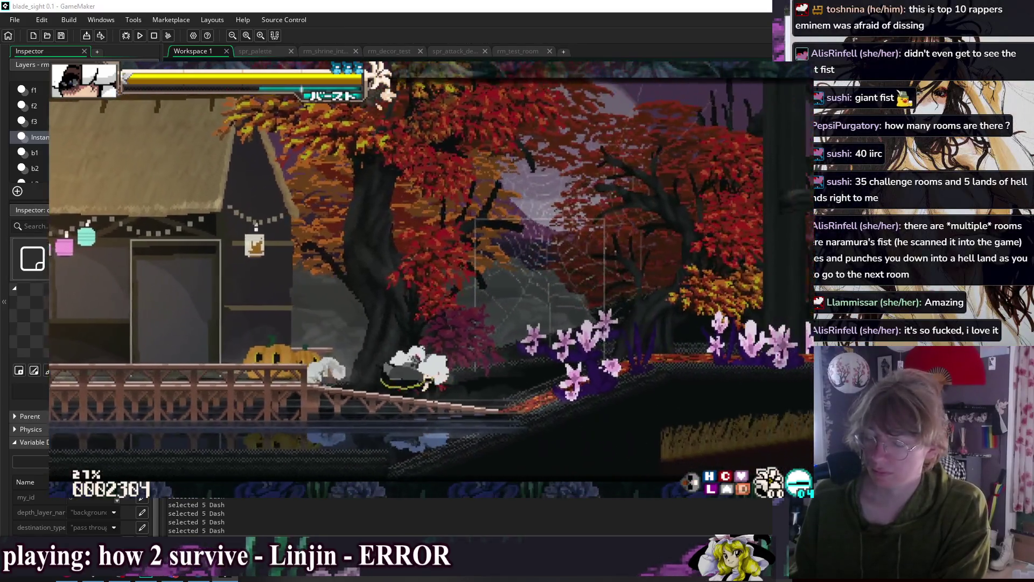
key("Right")
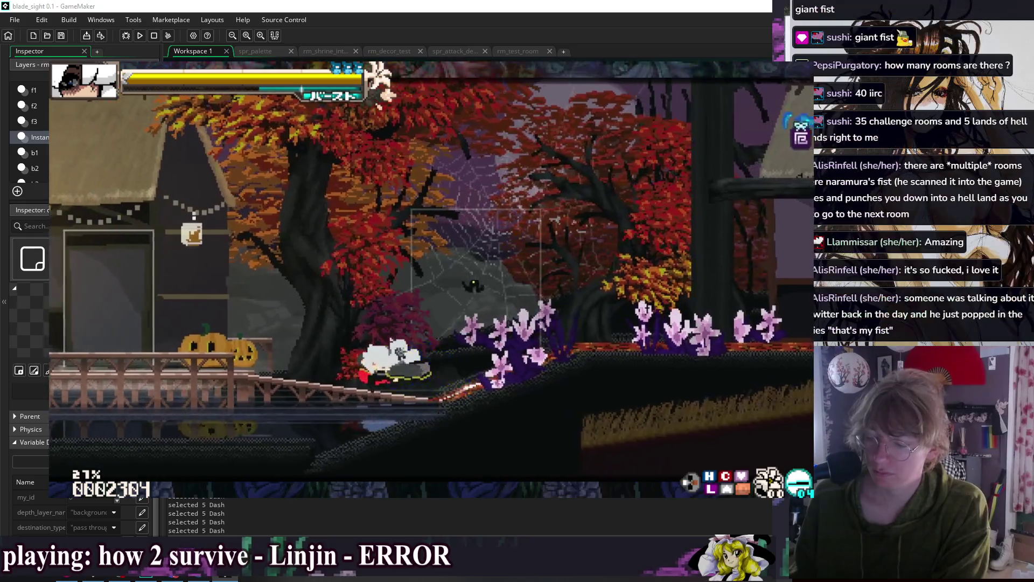
key("Left")
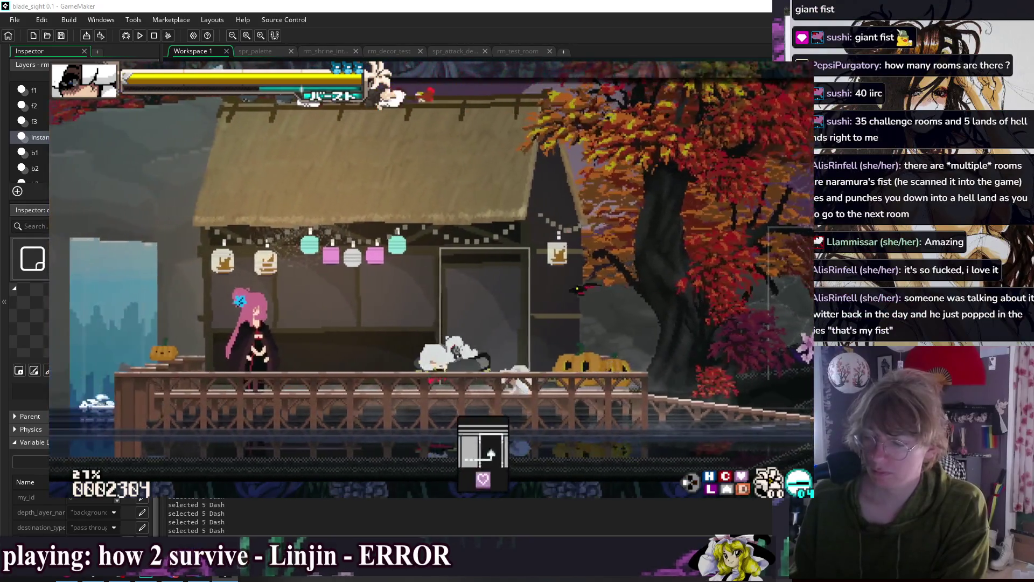
key("Right")
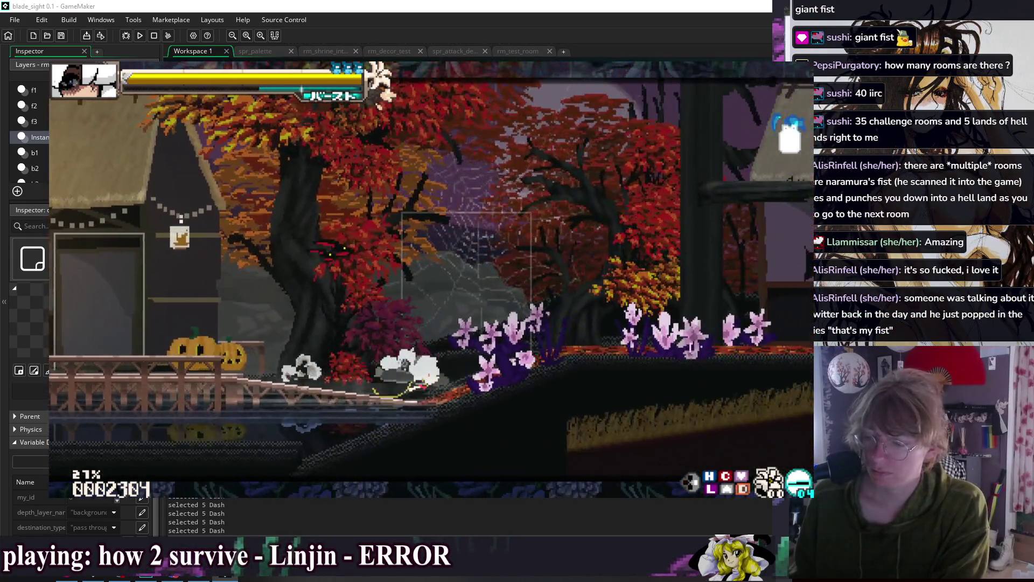
- Use the door to travel to Hotspring and back to Cliffside, then stop the test
key("Right")
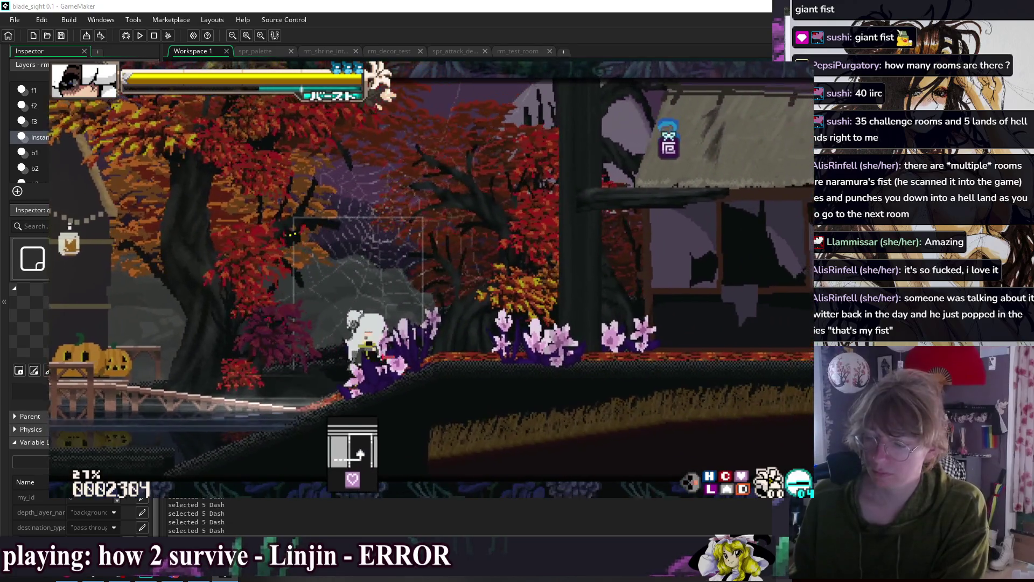
key("Up")
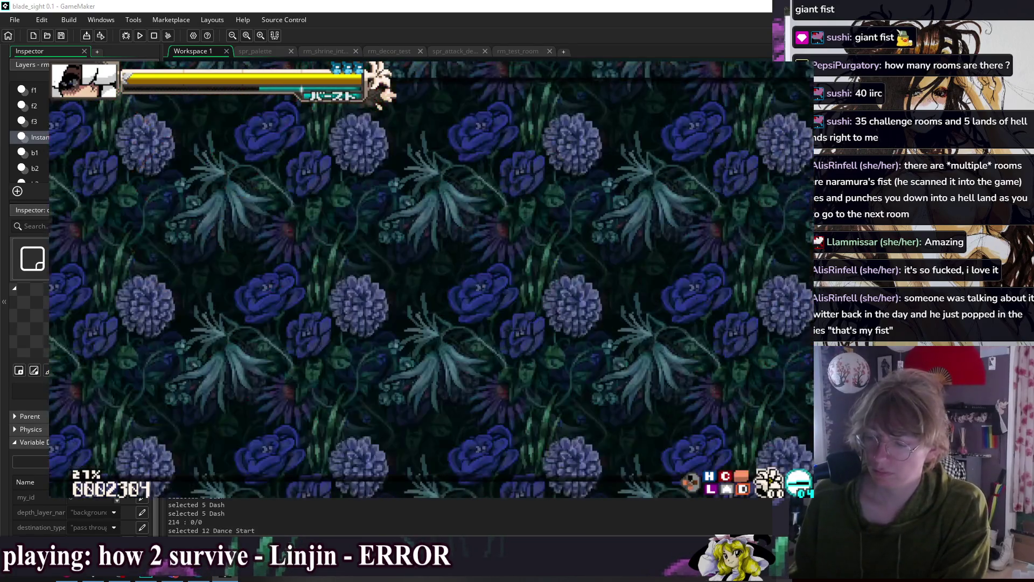
key("Up")
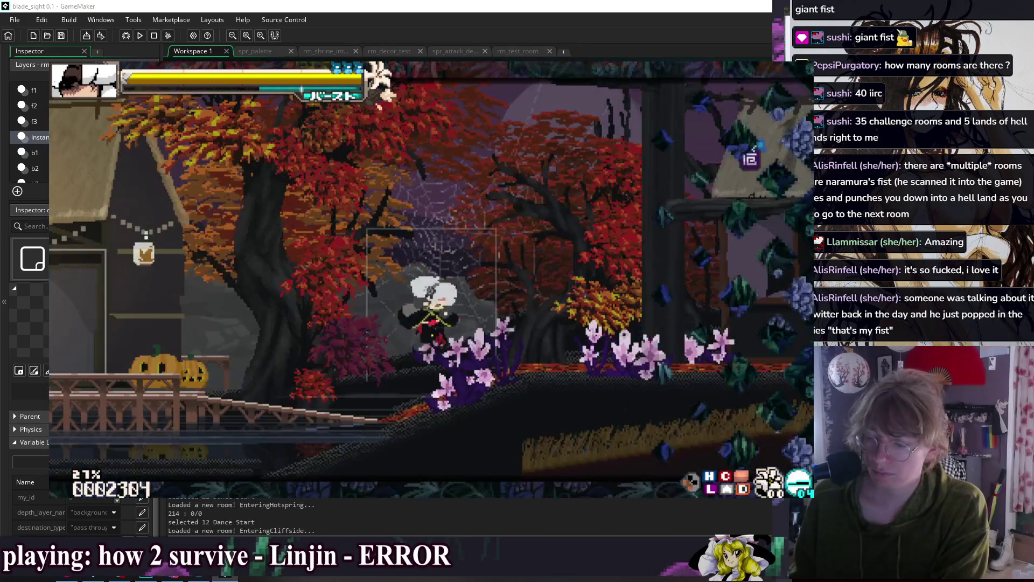
key("Left")
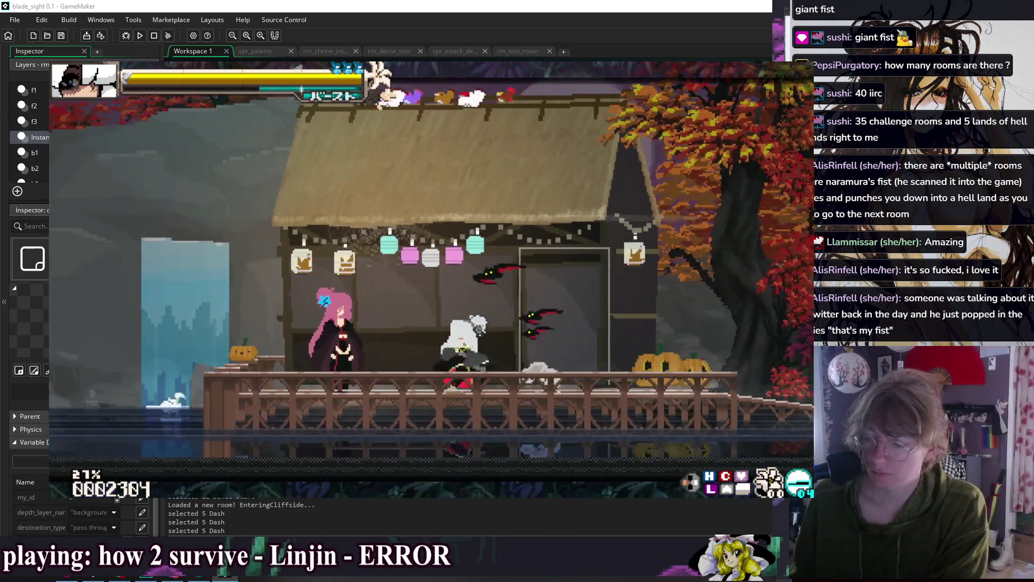
key("Escape")
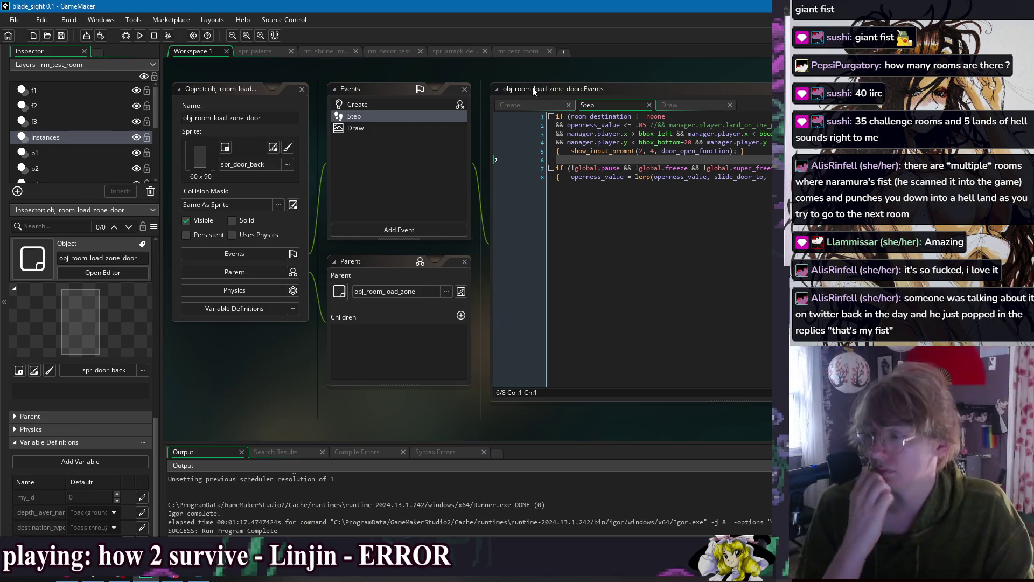
- Jump to obj_character's Begin Step code and place the cursor at the end of line 649
right_click(552, 74)
mouse_move(570, 89)
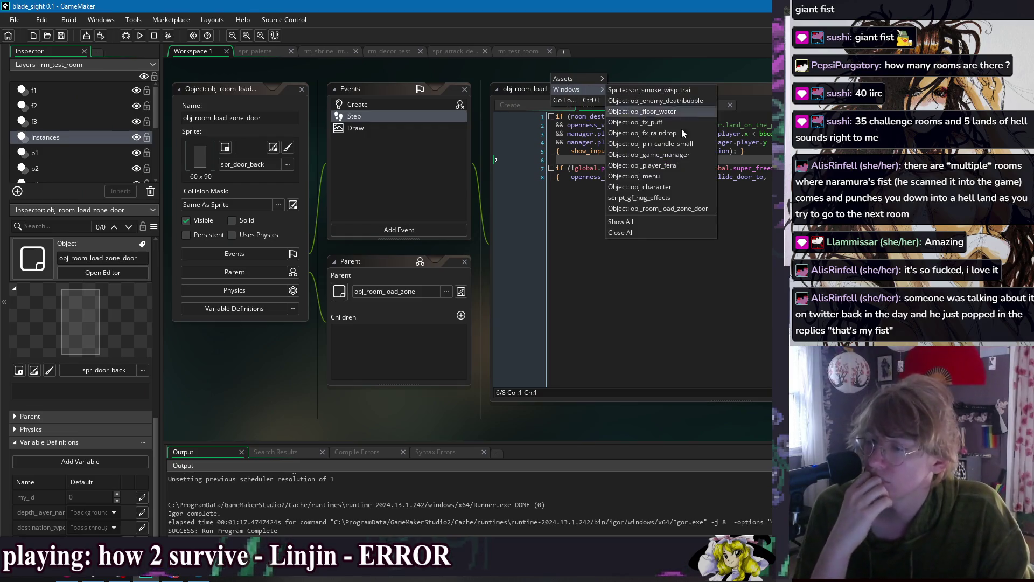
left_click(681, 188)
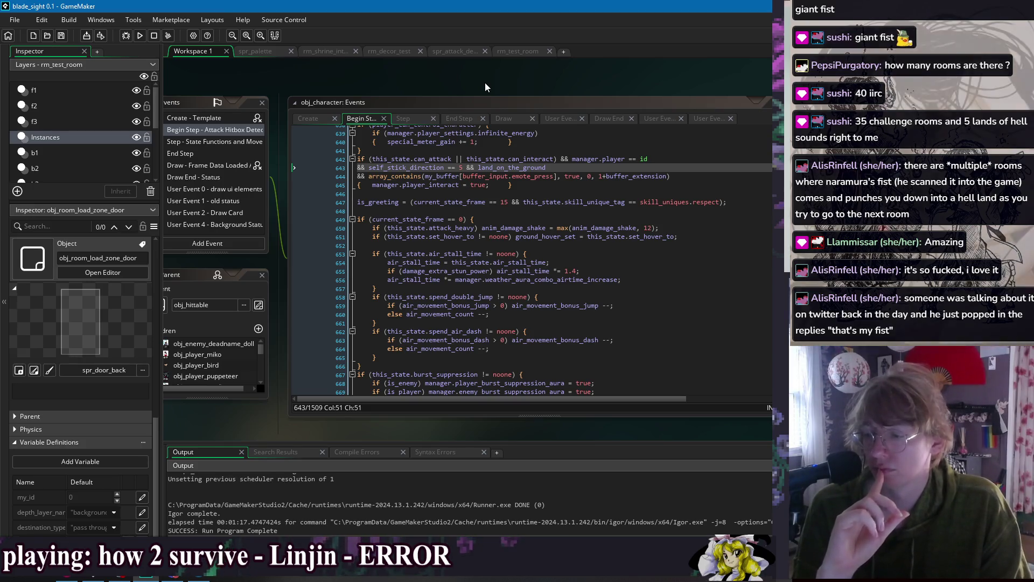
left_click(538, 219)
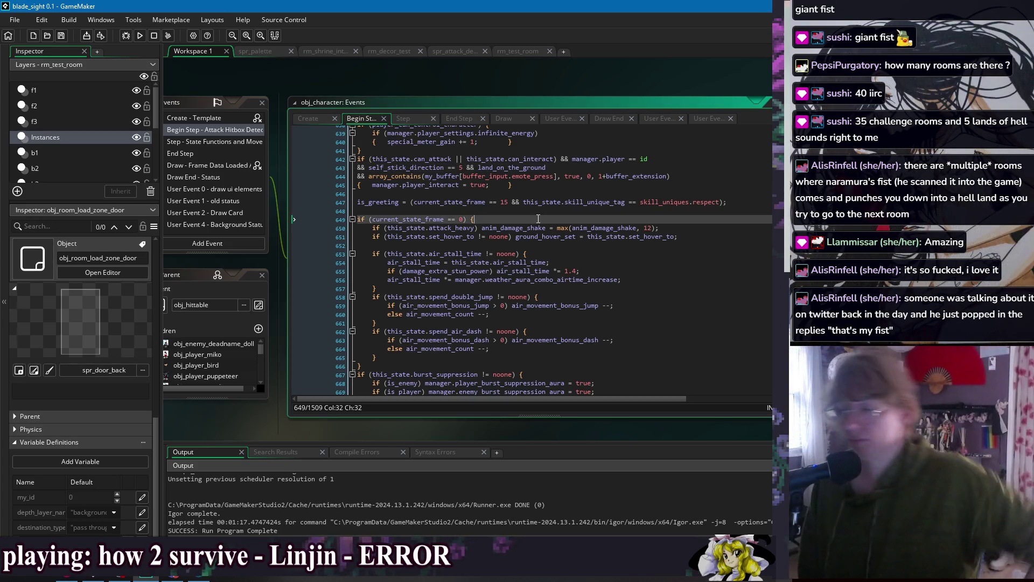
- Start an indented line after 649, undo the draft if, and recenter the obj_character code
key("Return")
key("Tab")
type("if (th")
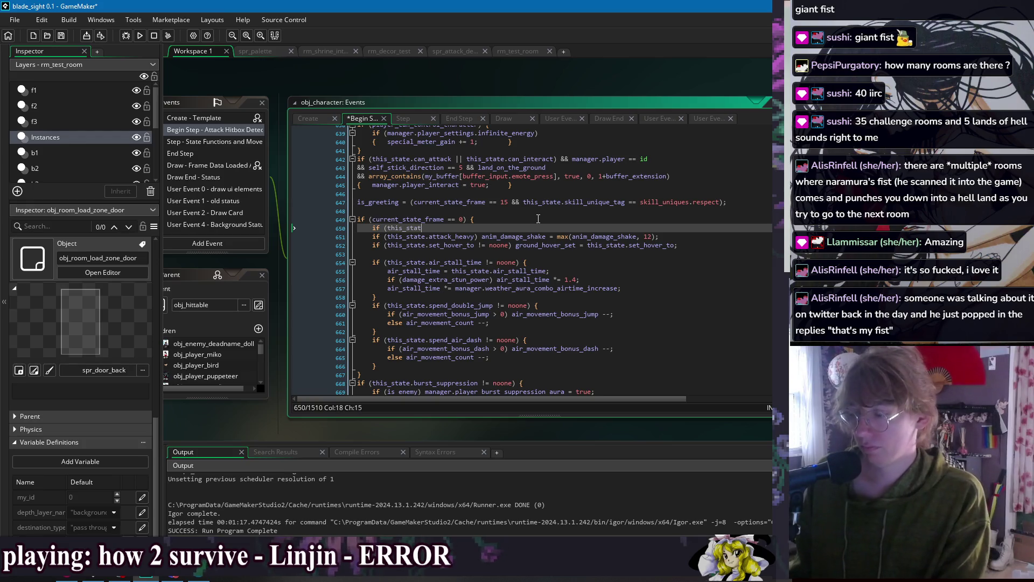
key("ctrl+z")
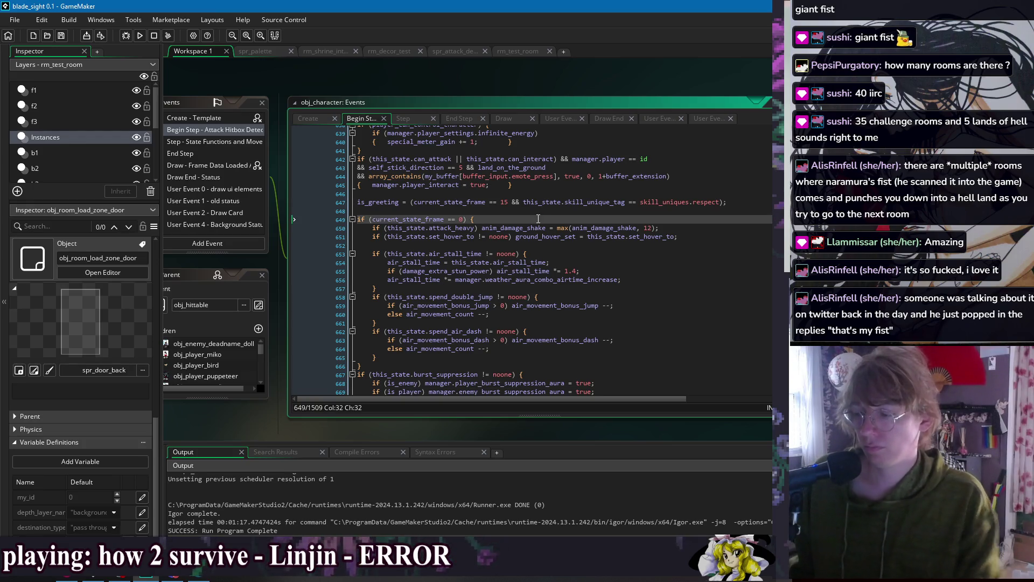
right_click(473, 76)
mouse_move(490, 95)
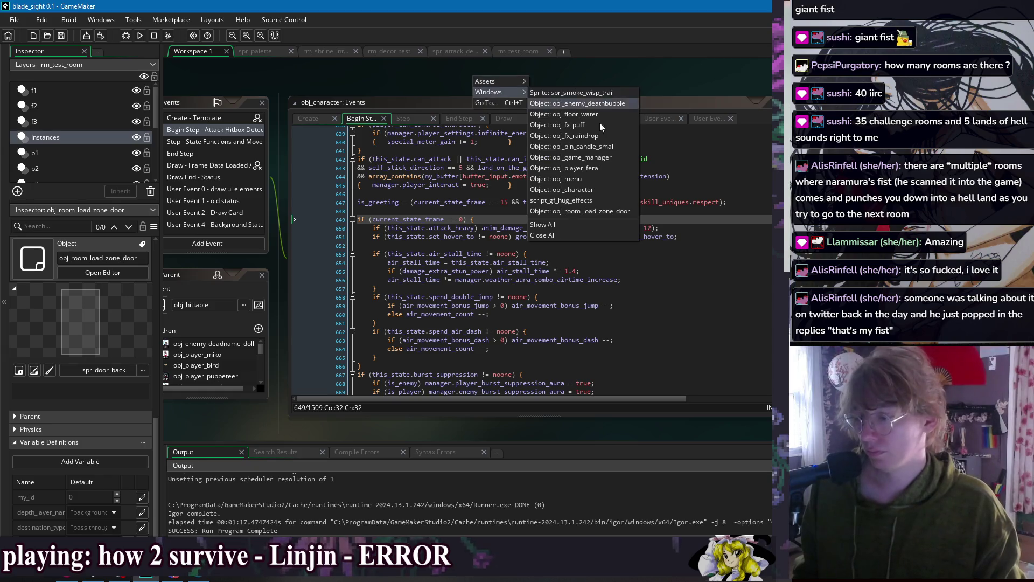
left_click(604, 190)
left_click_drag(723, 85, 493, 84)
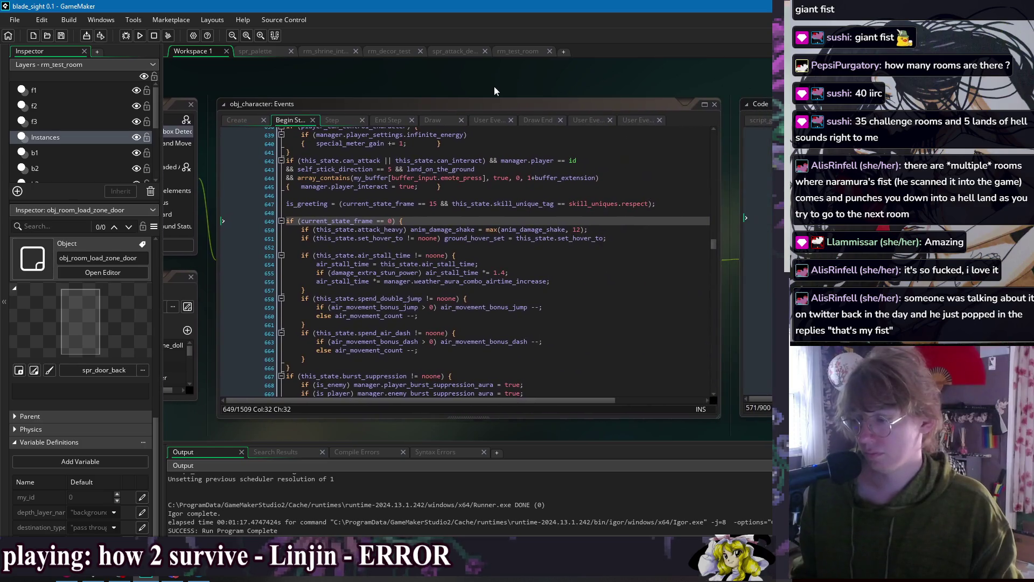
- Rework the line 643 direction condition, then undo and redo back to the sitting-direction check
left_click(474, 169)
key("BackSpace")
key("BackSpace")
key("BackSpace")
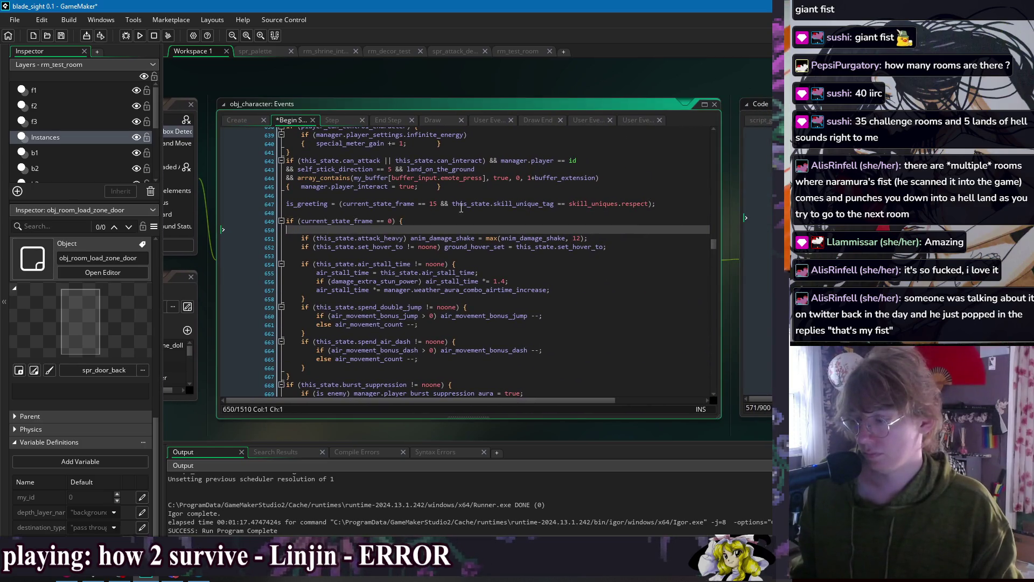
type("!= 2 && self_st")
key("ctrl+z")
key("ctrl+z")
key("ctrl+z")
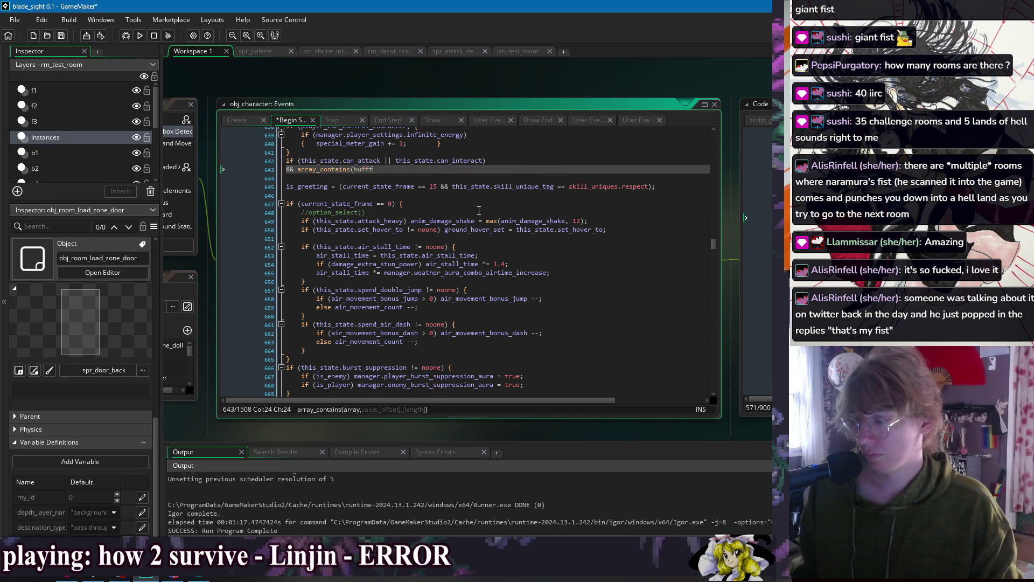
key("ctrl+z")
key("ctrl+z")
key("ctrl+z")
key("ctrl+z")
key("ctrl+z")
key("ctrl+z")
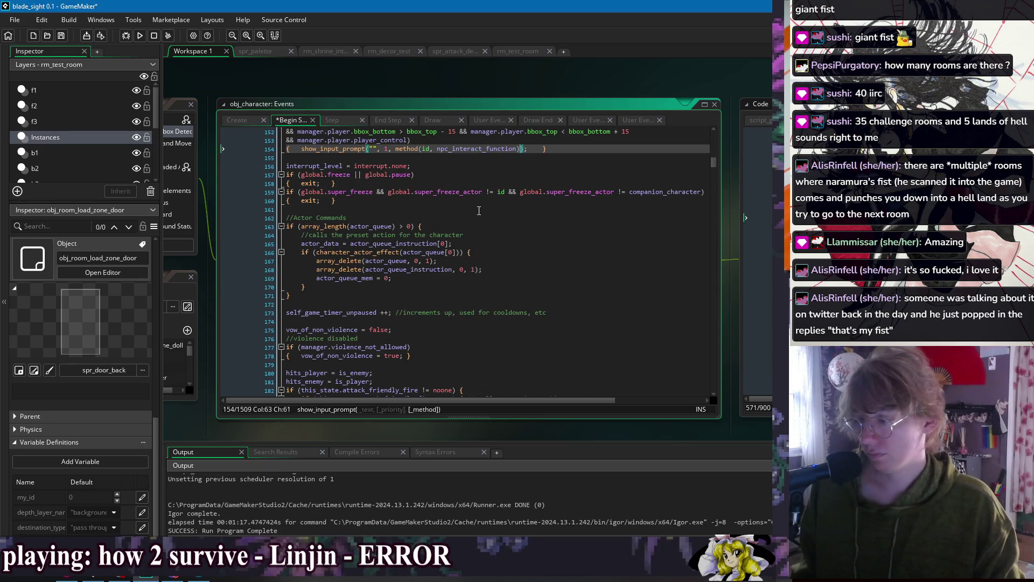
key("ctrl+z")
key("ctrl+z")
key("ctrl+z")
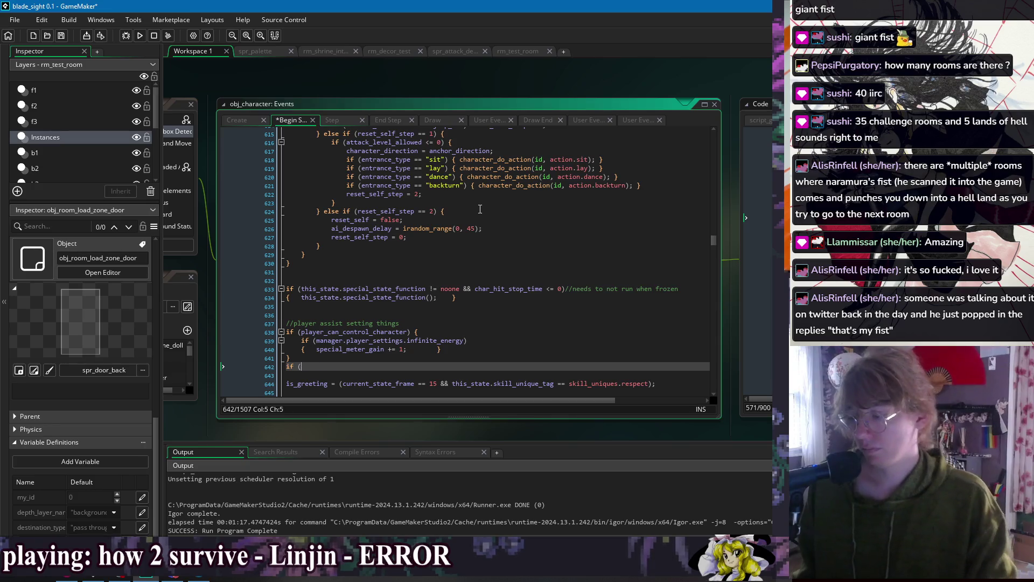
key("ctrl+y")
key("ctrl+y")
key("ctrl+y")
scroll(474, 274, "down", 5)
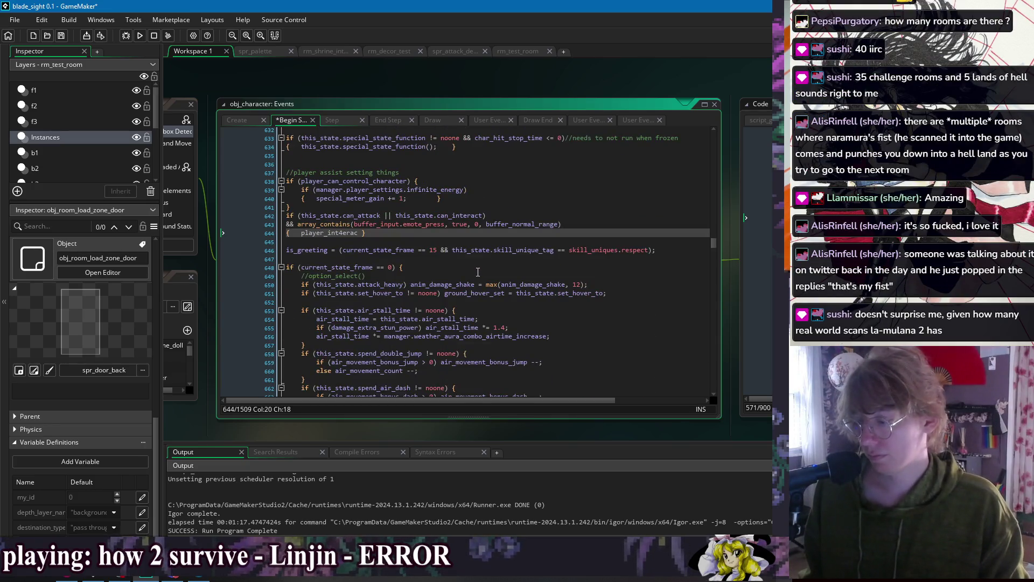
key("ctrl+y")
key("ctrl+y")
key("ctrl+y")
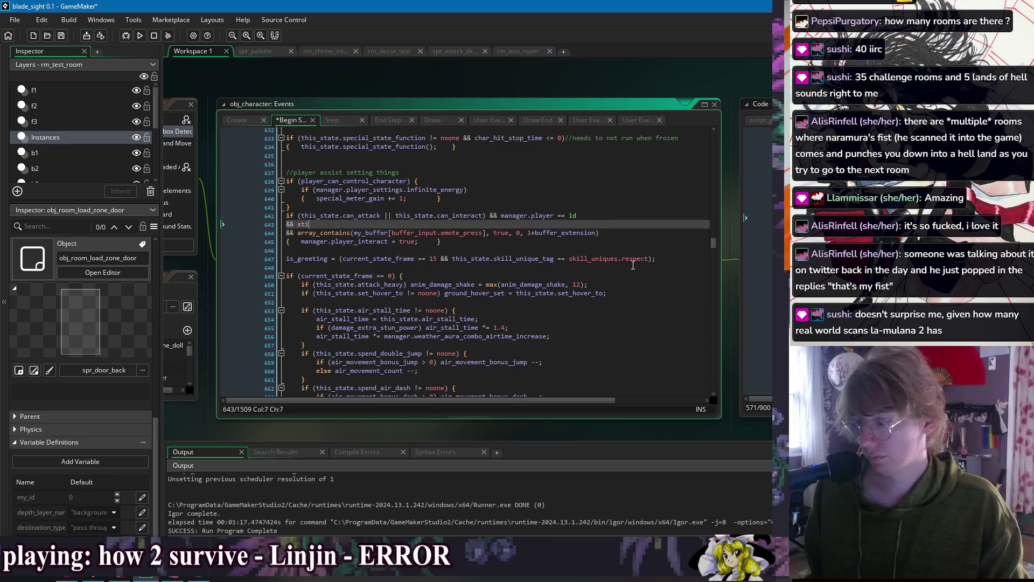
key("ctrl+y")
key("ctrl+y")
key("ctrl+y")
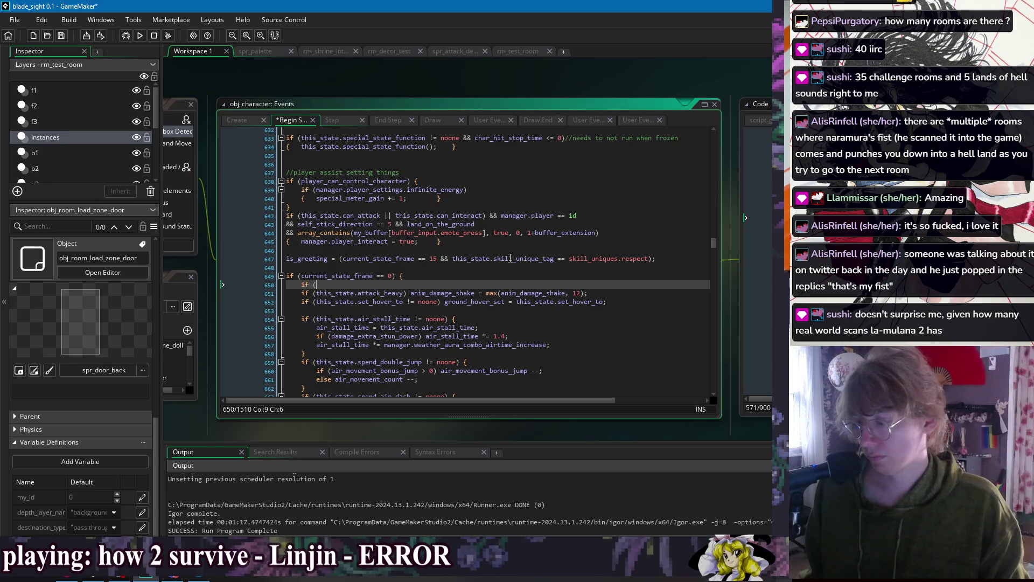
- Write line 650 so player_interact_state and manager.player == id set manager.player_interact = true, and save
type("f ")
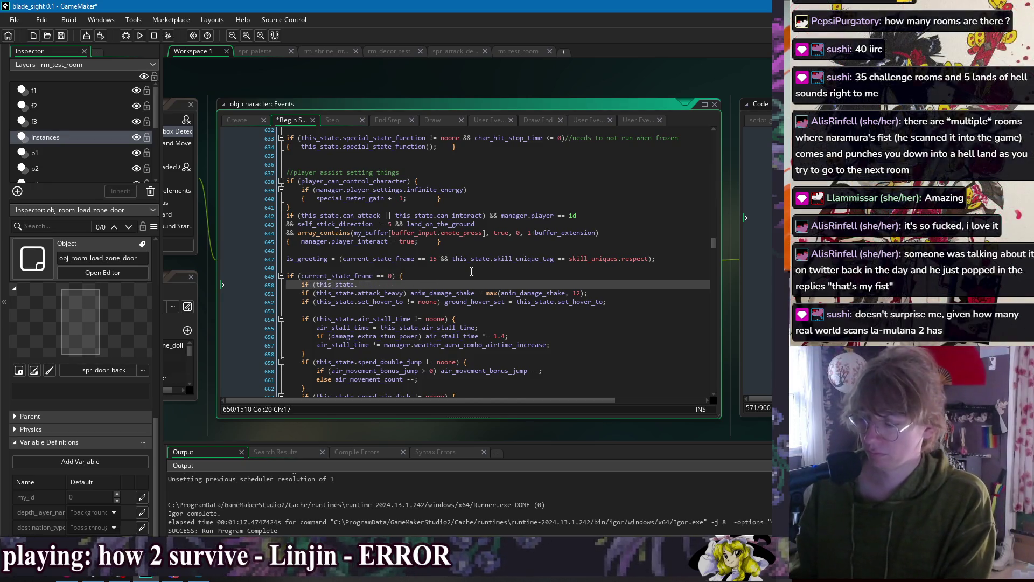
type("(this_state.player_int")
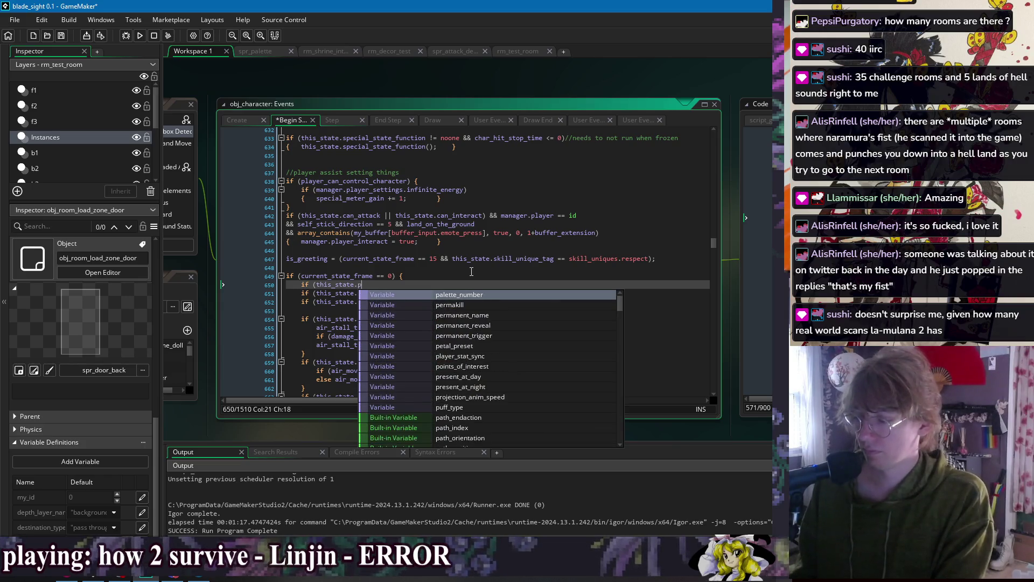
type("eract_state)")
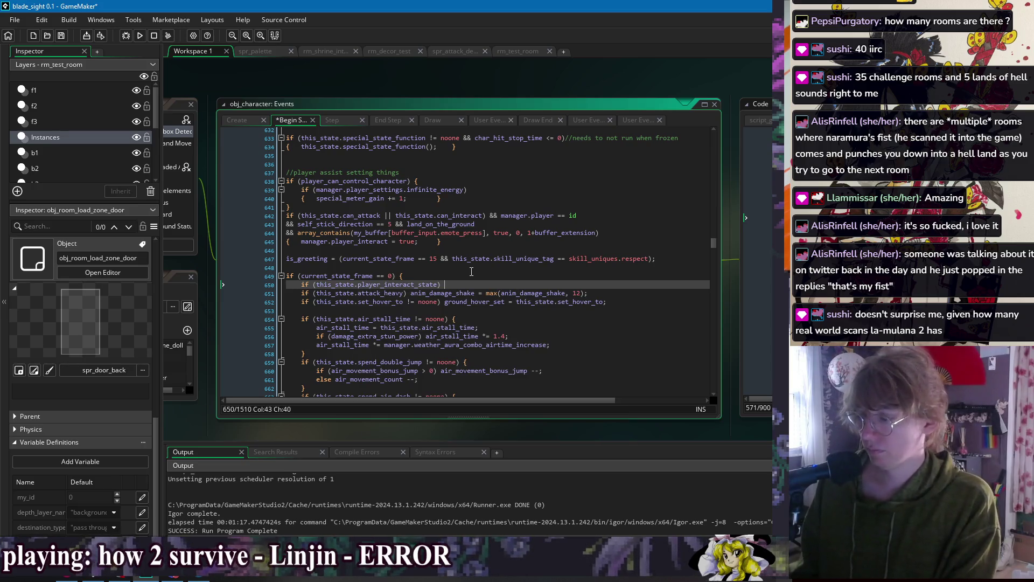
type("  && manager.player == id")
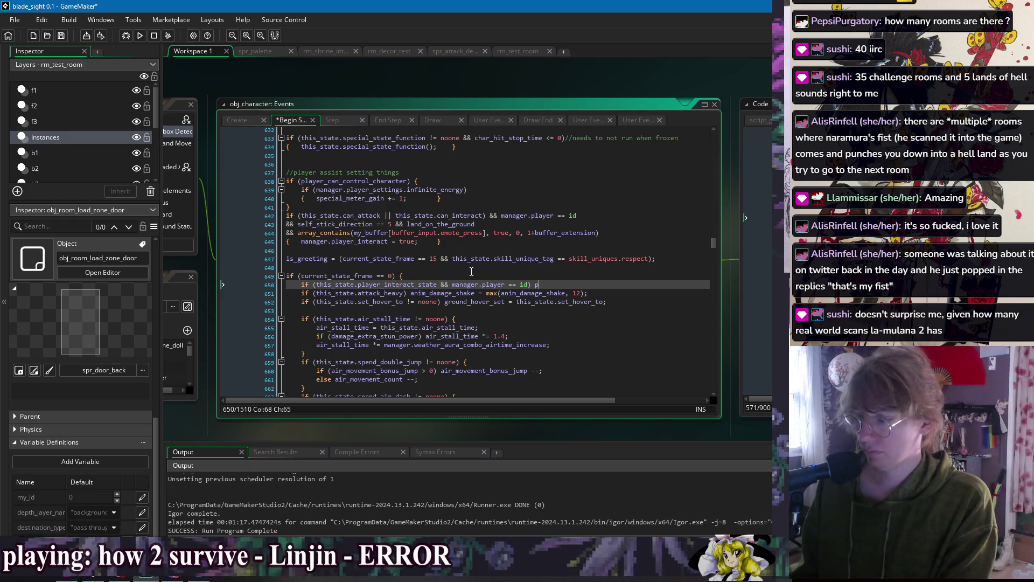
type("er.player")
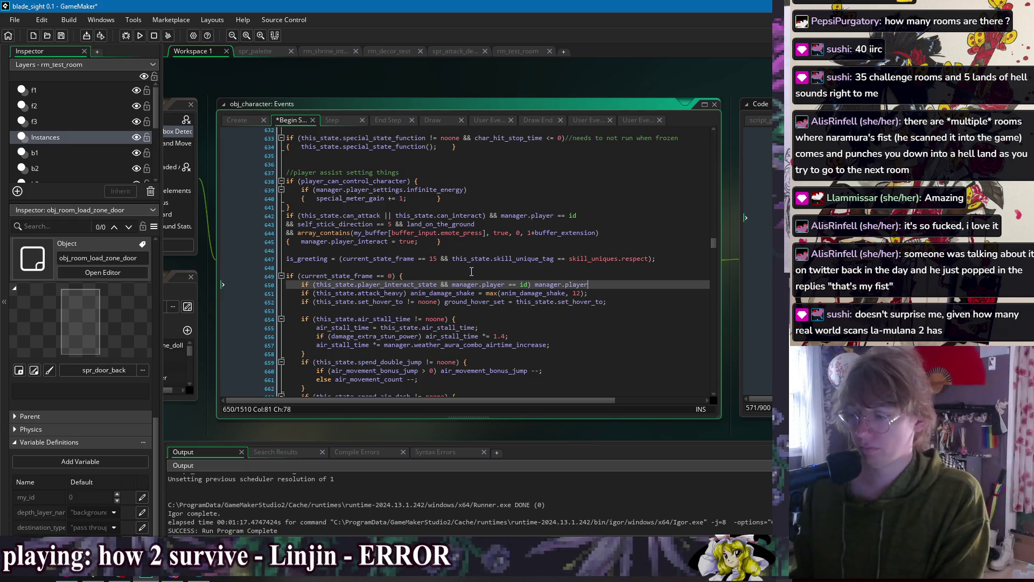
type("_interact = true;")
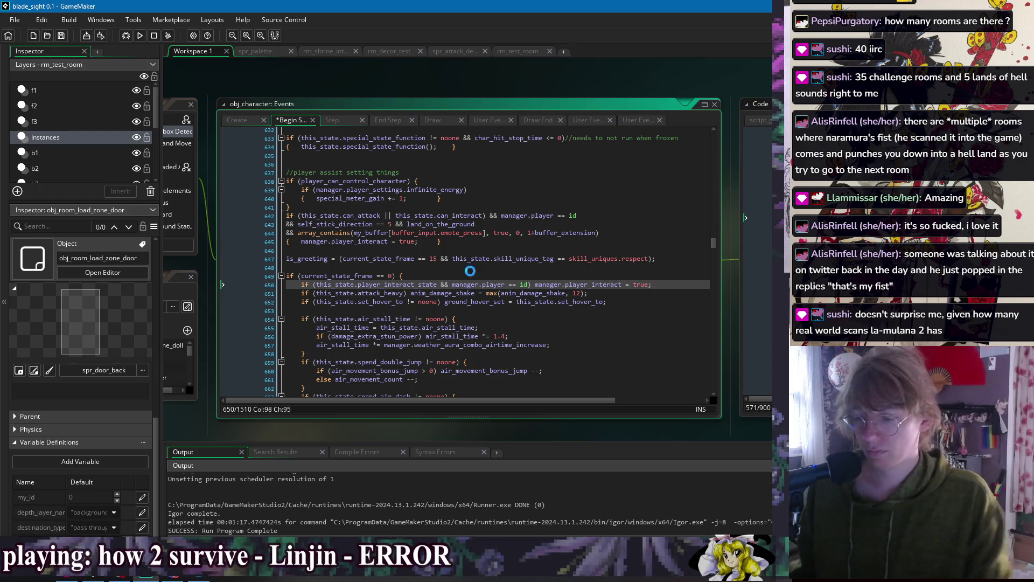
key("ctrl+s")
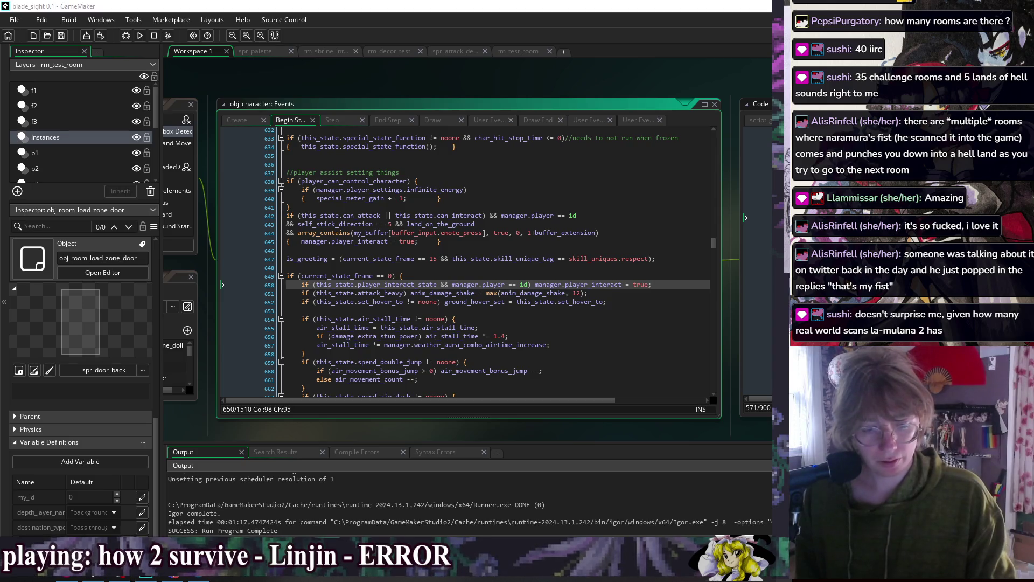
key("XF86AudioPlay")
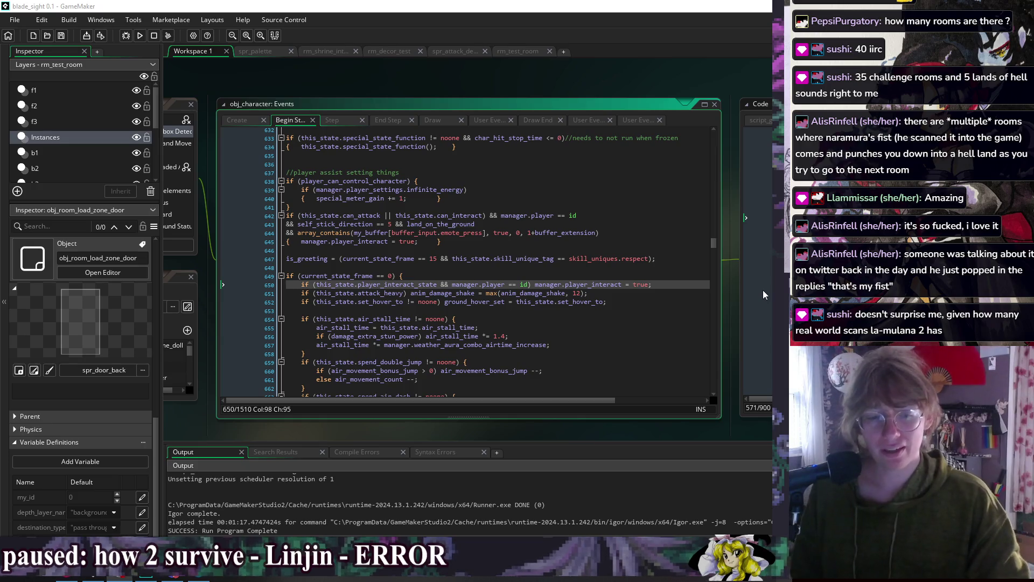
- Add a blank line after the interact check, review line 649, and save Begin Step again
key("Return")
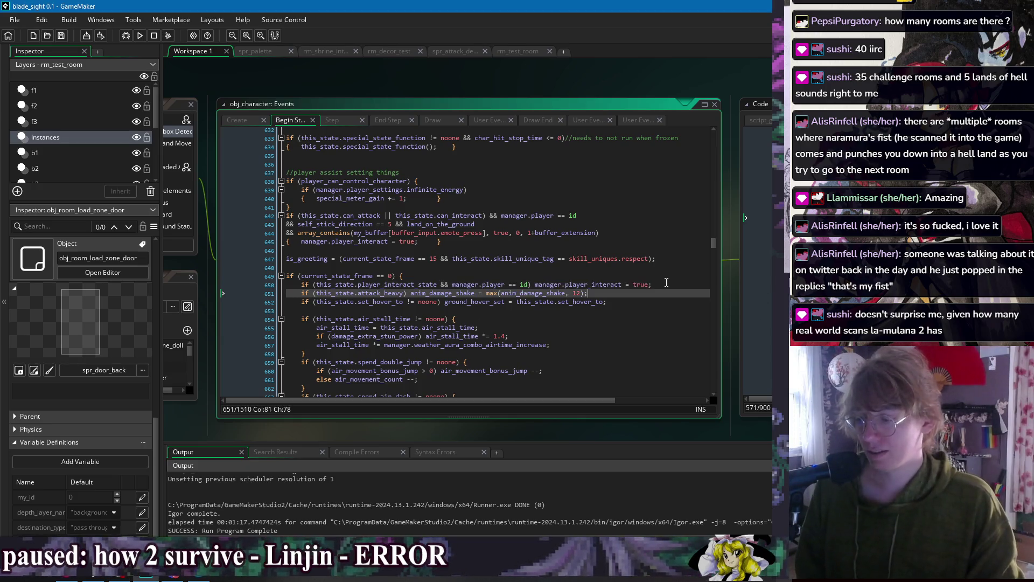
left_click(676, 312)
left_click(672, 282)
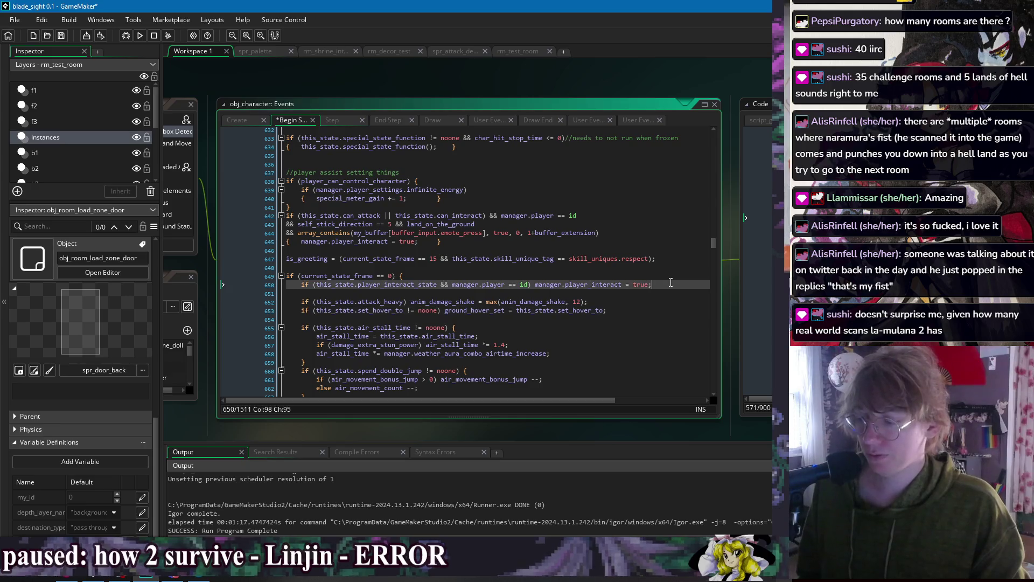
key("ctrl+s")
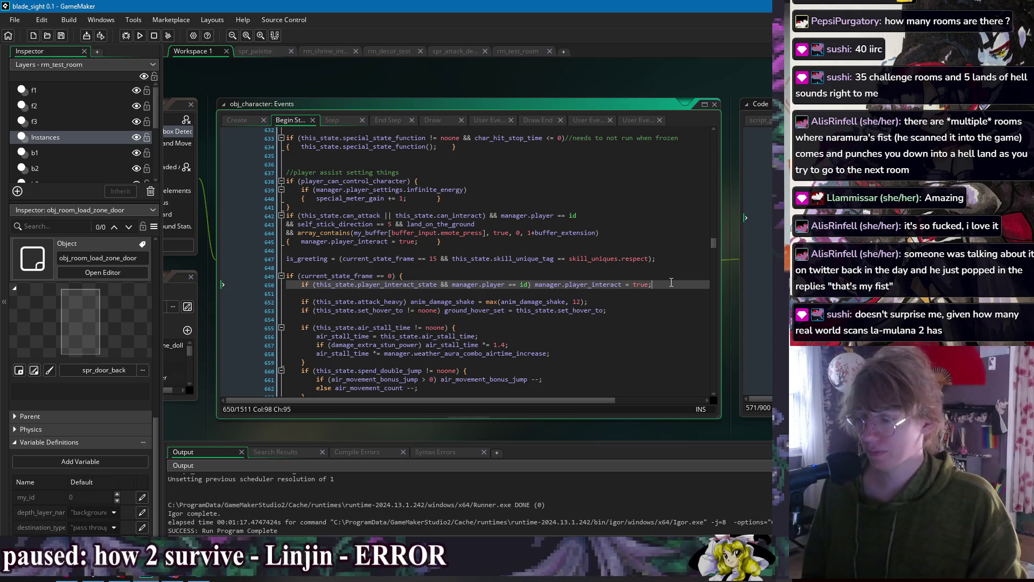
left_click(671, 279)
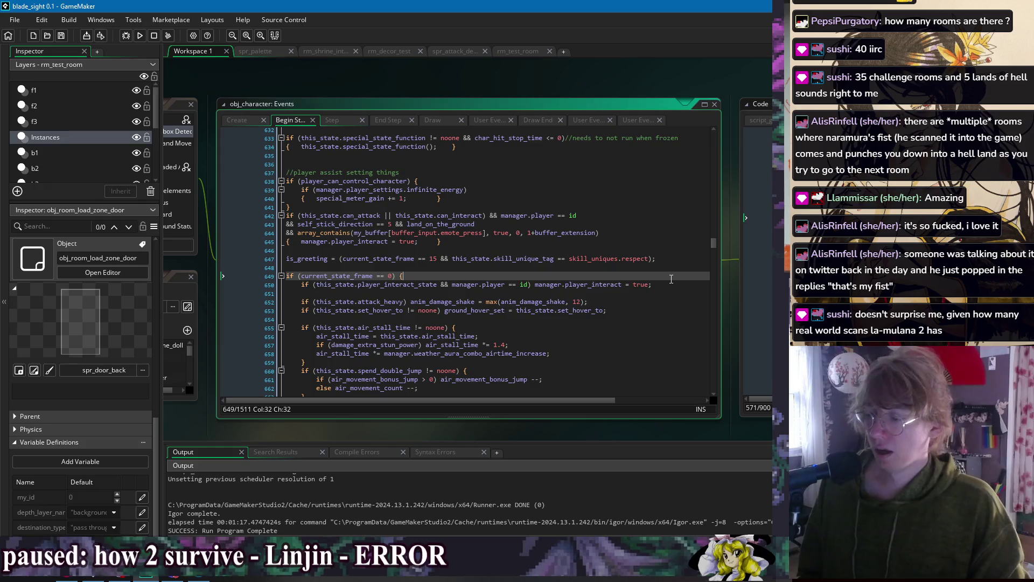
left_click(674, 285)
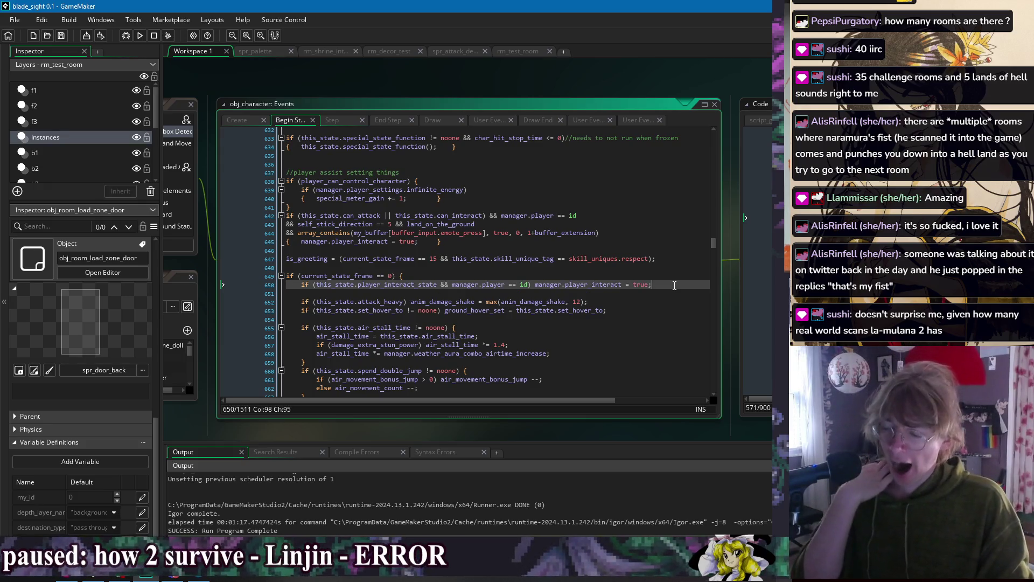
left_click(618, 362)
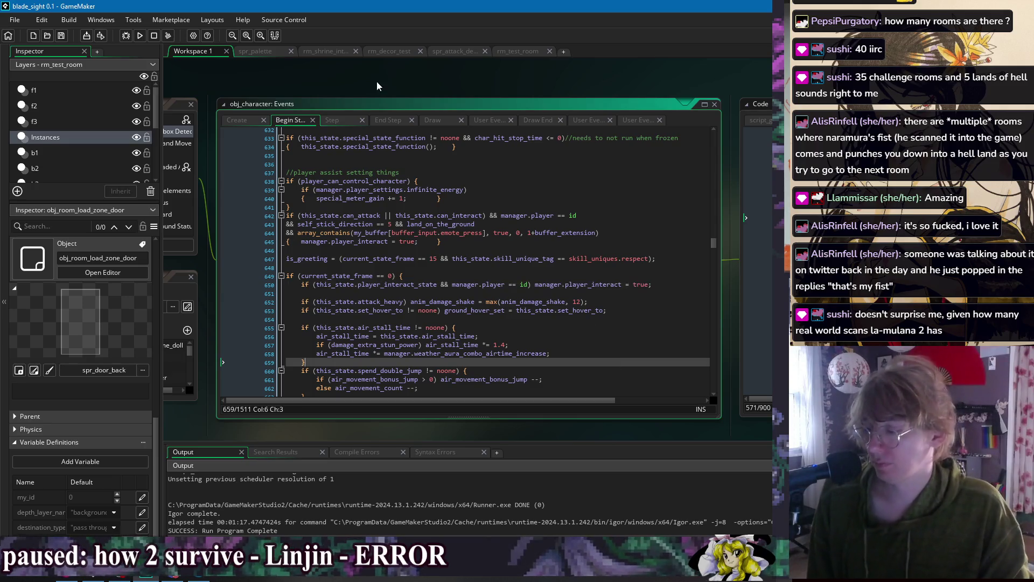
- Rebuild the game and return to obj_character's interact line
left_click(140, 35)
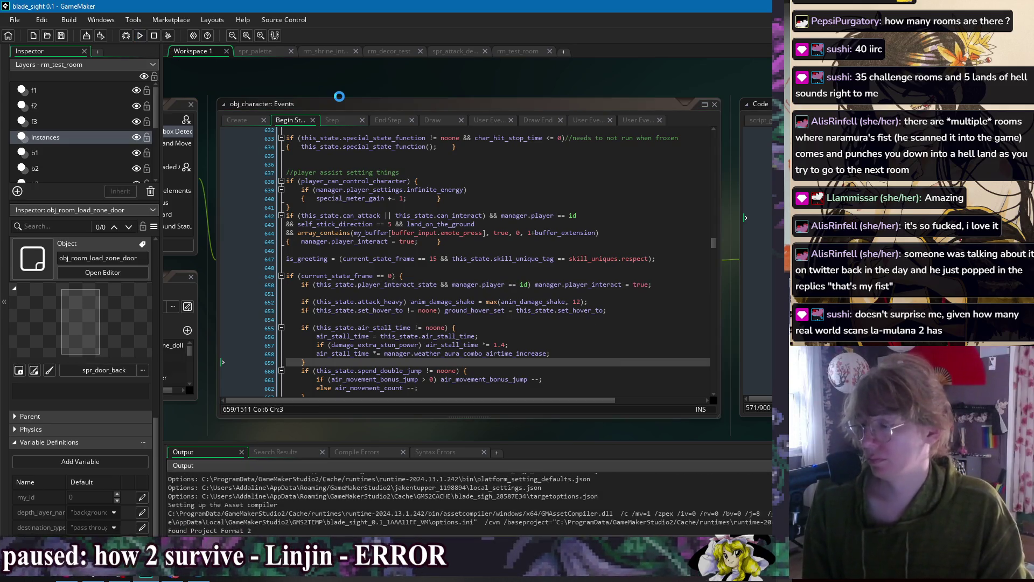
right_click(322, 79)
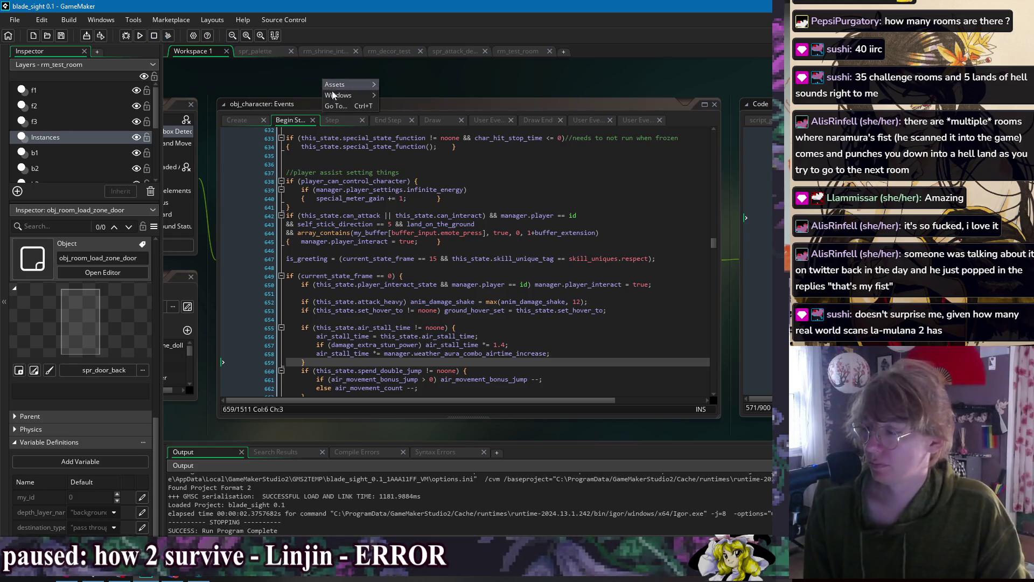
mouse_move(345, 95)
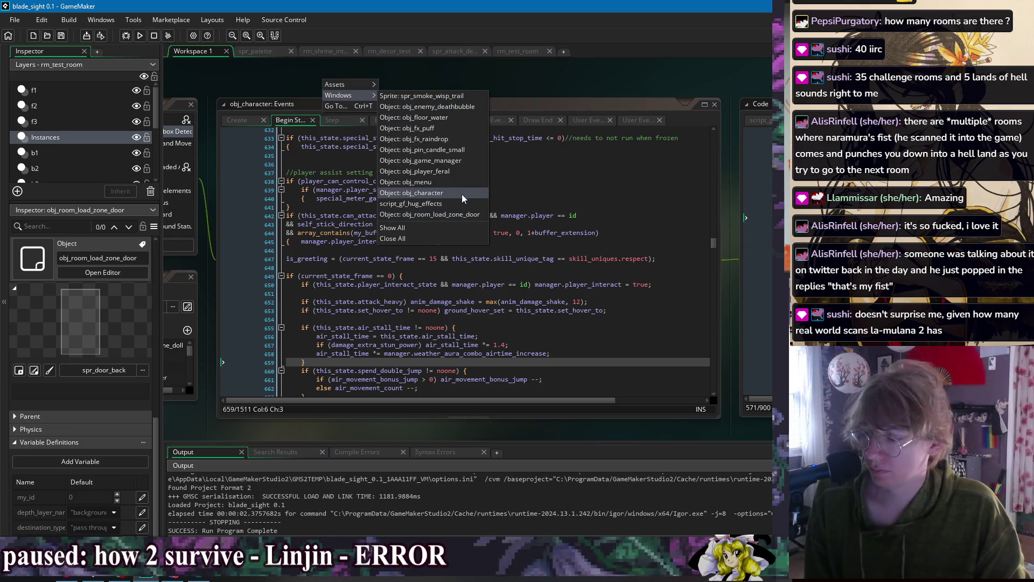
left_click(462, 193)
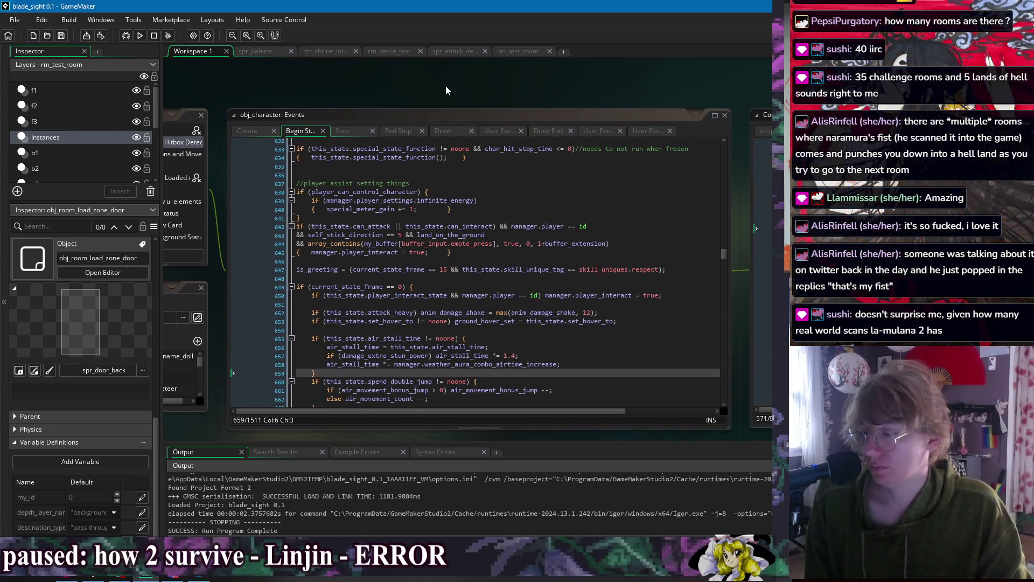
right_click(447, 85)
mouse_move(467, 100)
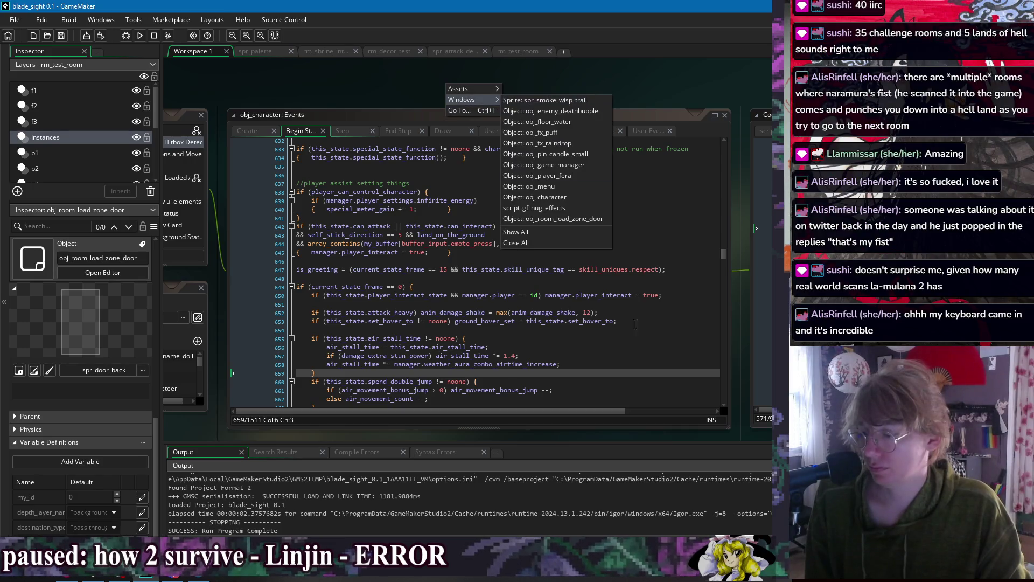
left_click(678, 295)
left_click(677, 294)
- Paste the emote_press interact check into obj_character's grabbed-state Create code at line 1380
right_click(455, 90)
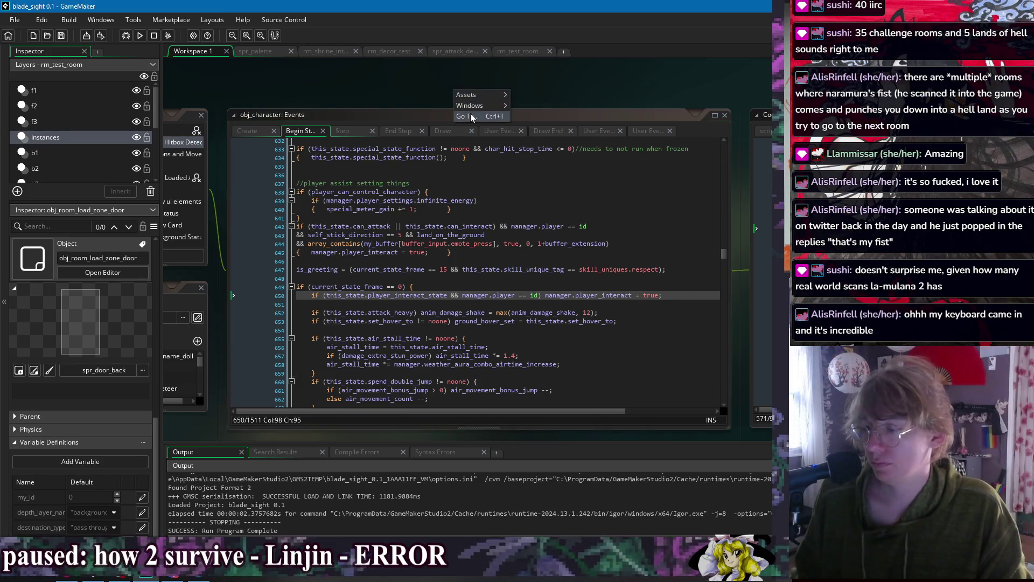
left_click(260, 131)
key("ctrl+v")
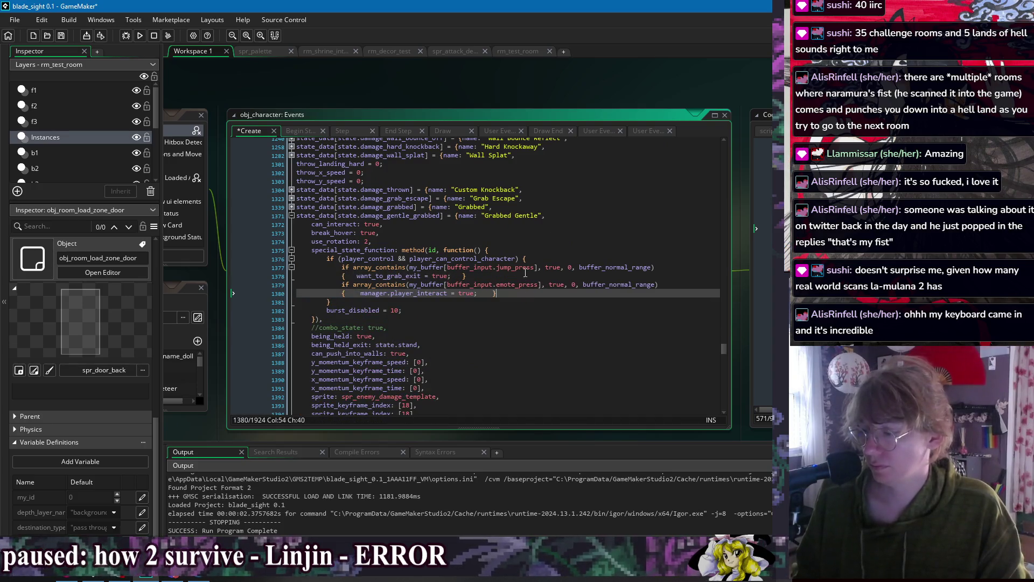
right_click(451, 92)
mouse_move(470, 114)
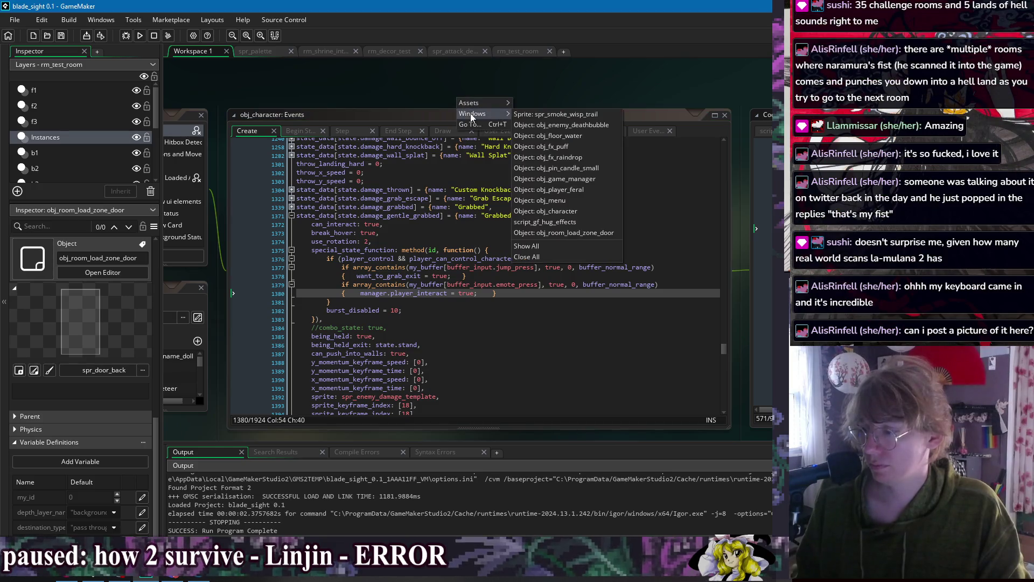
left_click(588, 190)
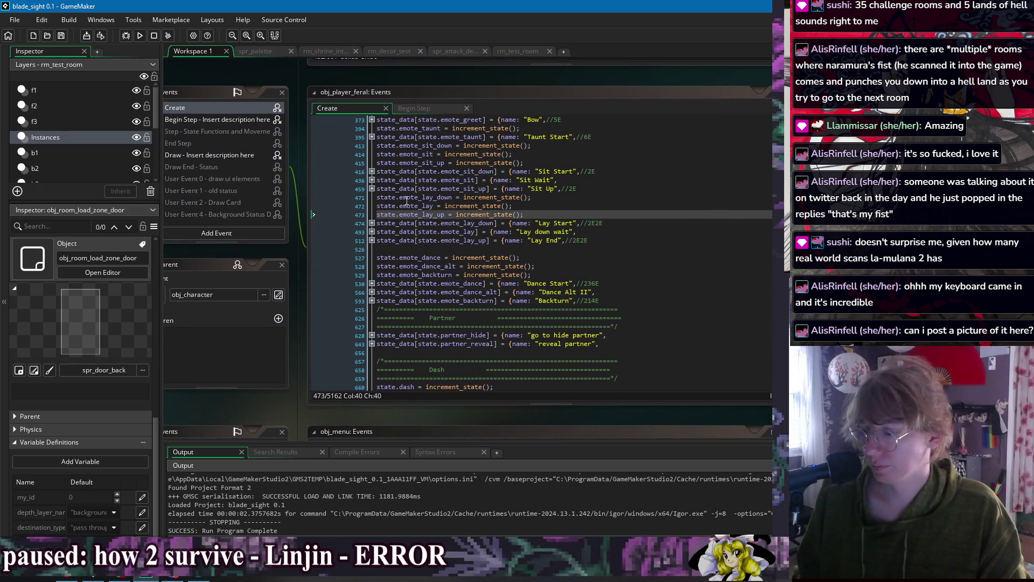
- Uncomment the emote_sit state's special function in obj_player_feral and fix its braces
left_click(372, 180)
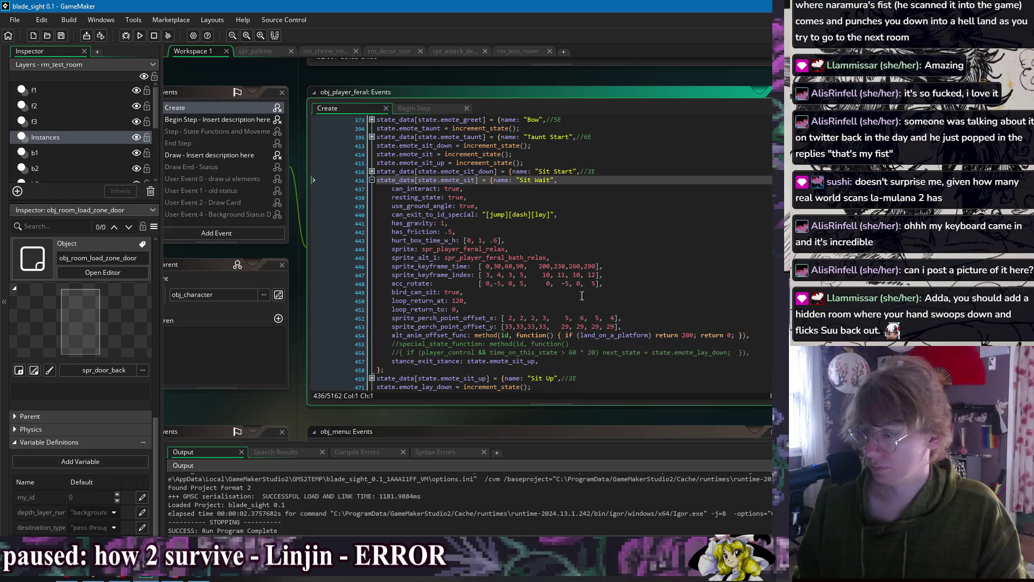
left_click(767, 351)
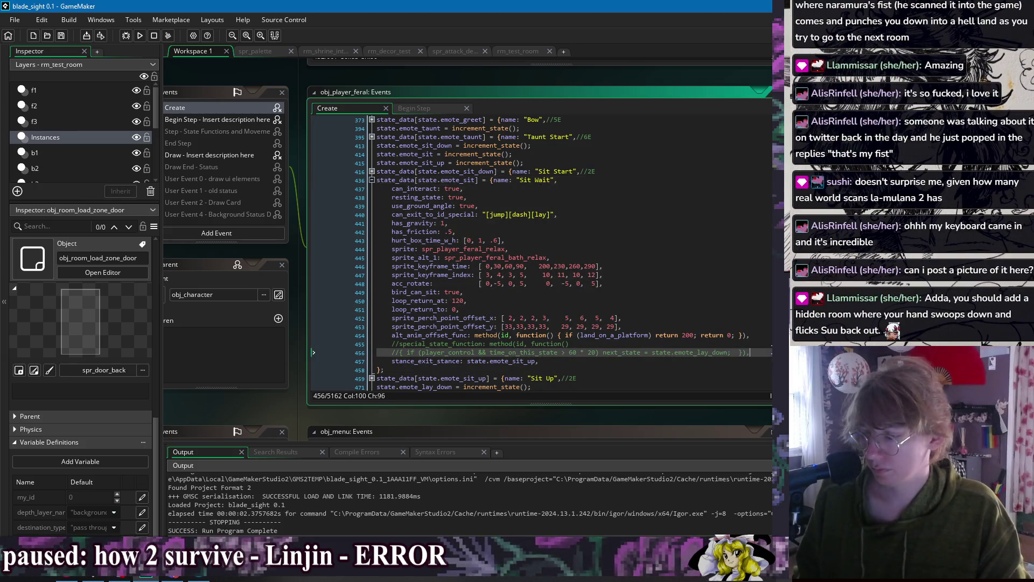
left_click(393, 353)
key("ctrl+shift+k")
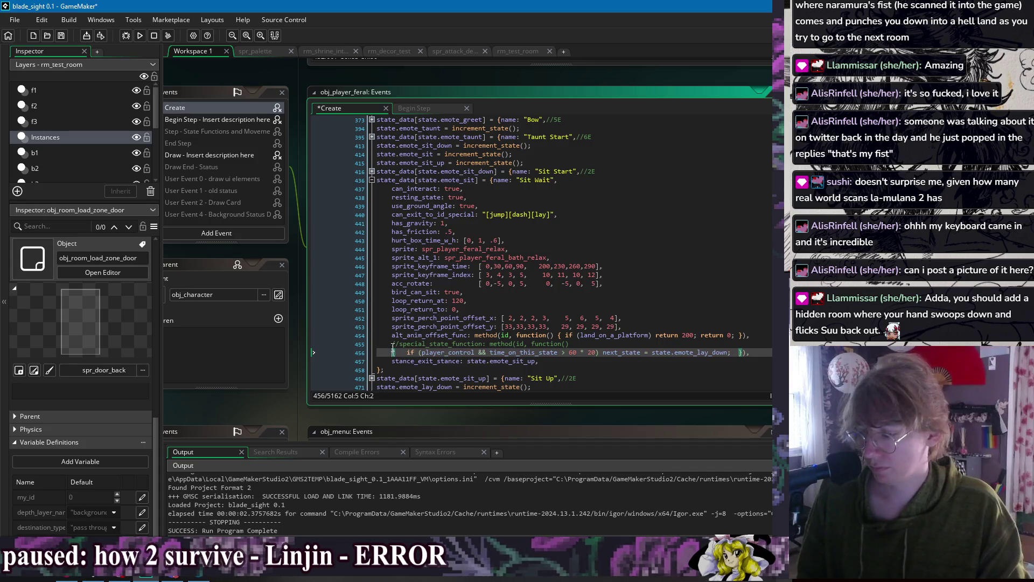
key("Up")
key("ctrl+shift+k")
left_click(740, 353)
key("Return")
key("Return")
left_click(396, 352)
key("BackSpace")
- Paste the emote_press interact check into the Sit Wait function, un-indent it, and save
left_click(571, 344)
type("{")
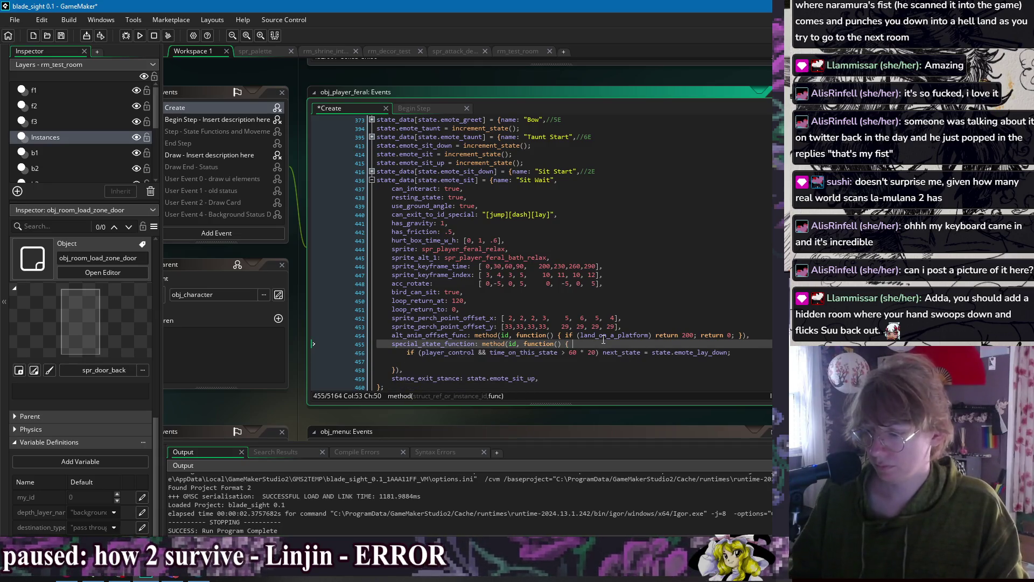
key("ctrl+v")
left_click_drag(356, 368, 377, 352)
key("shift+Tab")
left_click(598, 335)
key("ctrl+s")
left_click(617, 361)
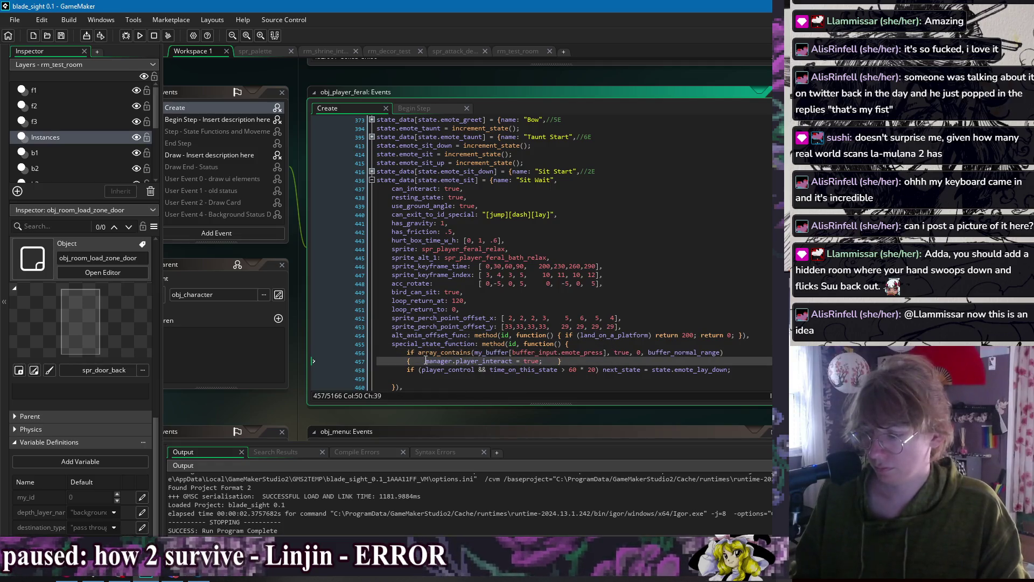
left_click(418, 353)
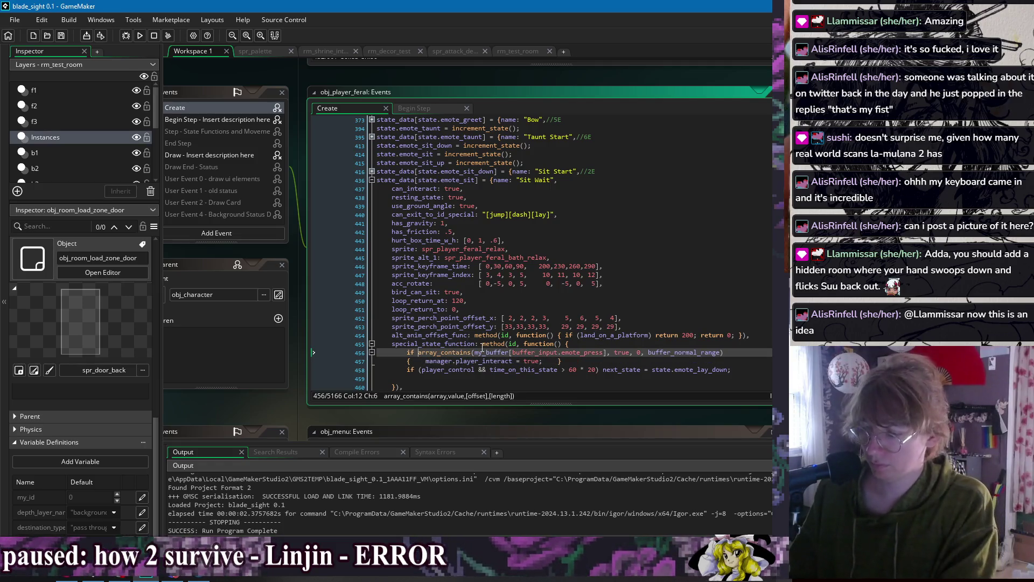
right_click(238, 65)
- Copy the player_control condition from obj_character's Create code line 1376
mouse_move(256, 83)
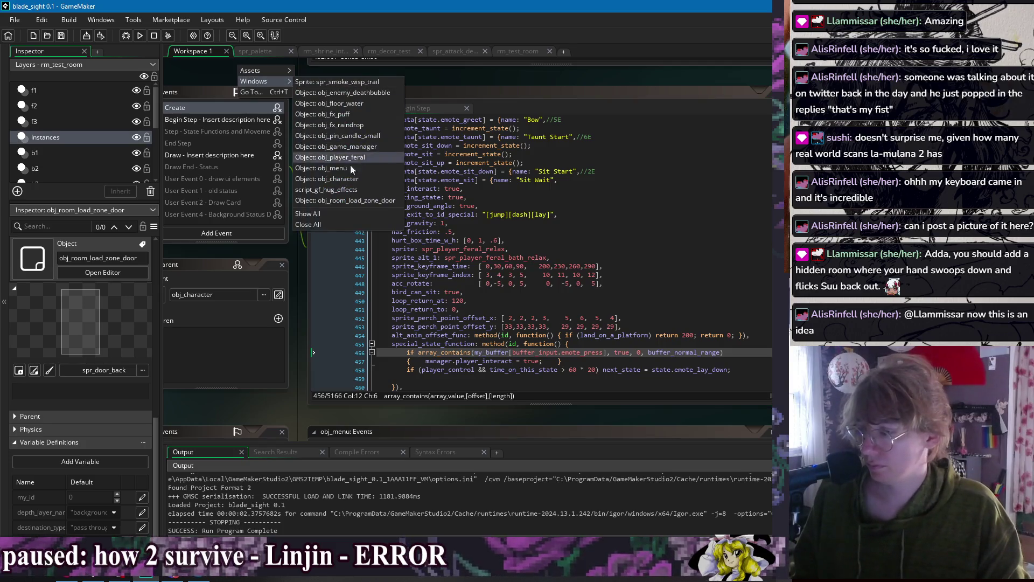
left_click(350, 179)
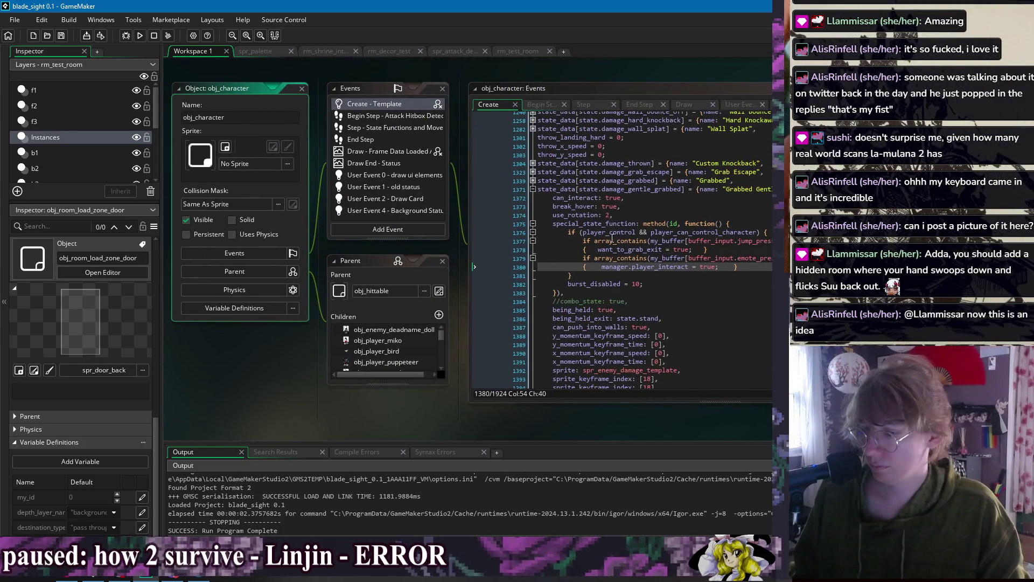
left_click_drag(582, 232, 748, 233)
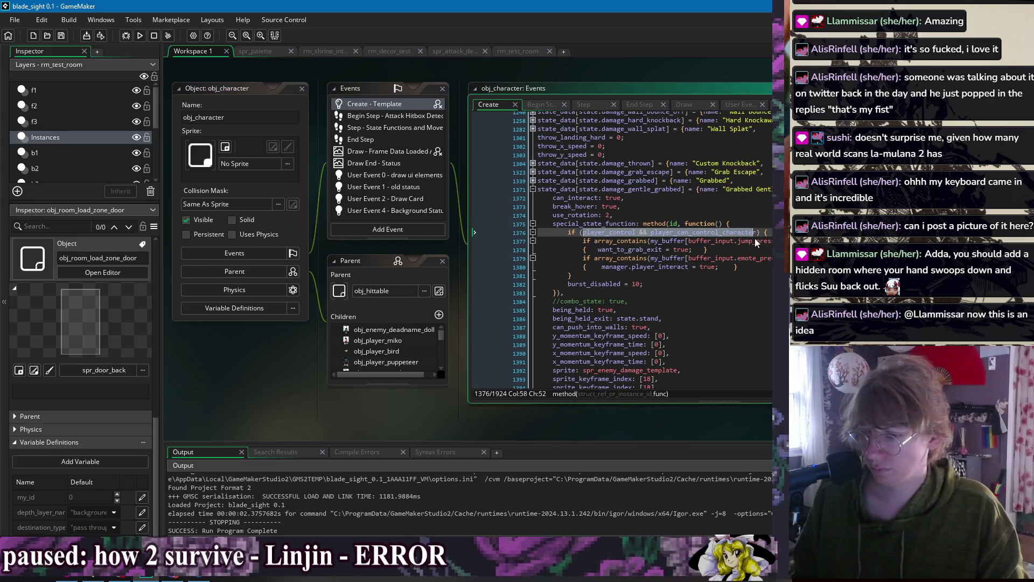
key("End")
right_click(498, 72)
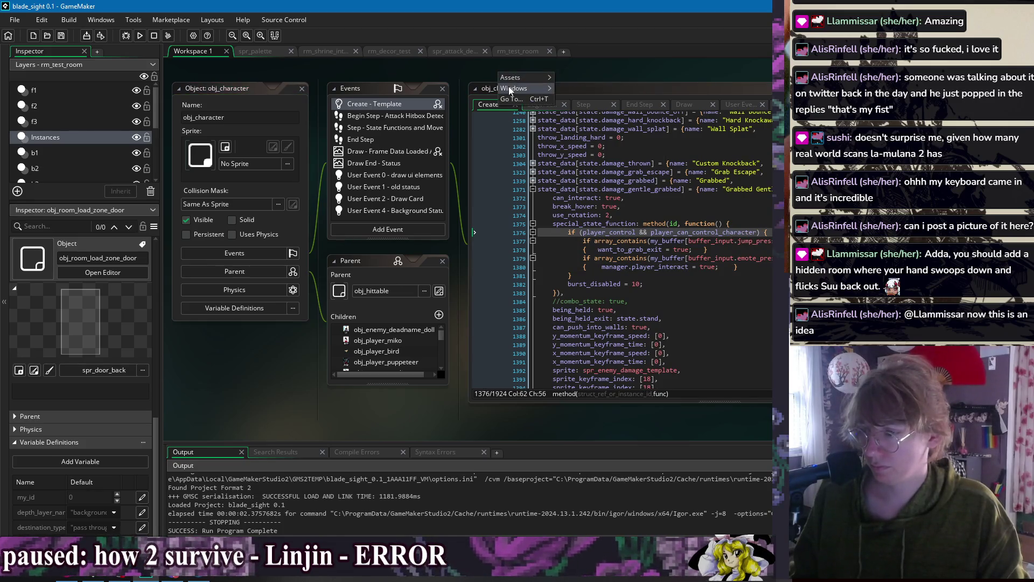
mouse_move(525, 88)
left_click(626, 164)
- Paste the player_control condition into the sit-wait if with &&, wrap it in parentheses, and save
left_click_drag(709, 74, 475, 84)
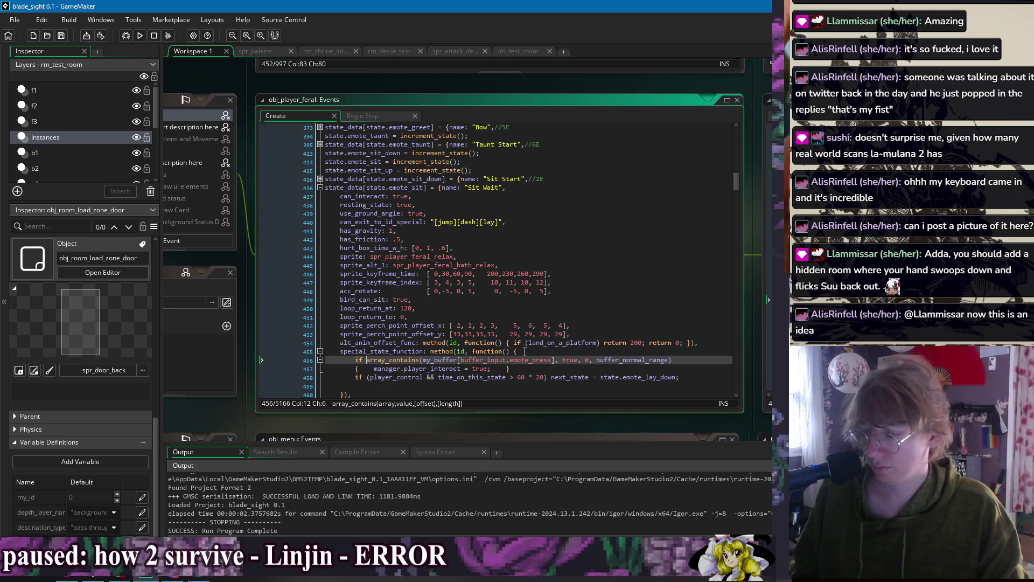
key("ctrl+v")
type("&&")
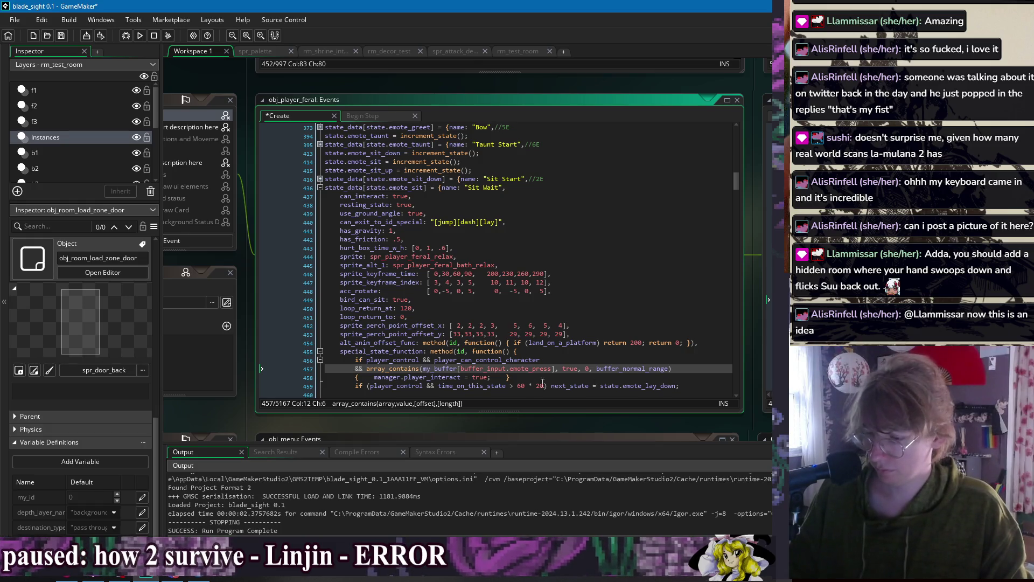
key("Up")
type("(")
left_click(695, 369)
type(")")
left_click(696, 362)
left_click(695, 369)
key("ctrl+s")
- Extend the condition with && manager.player == id, remove the blank line, save and run (F5)
scroll(388, 332, "down", 2)
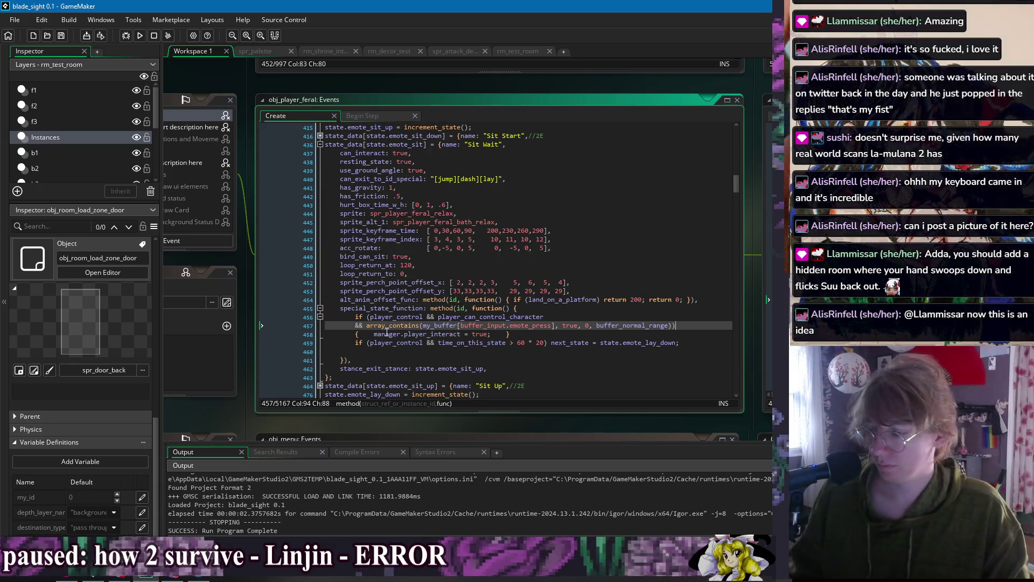
left_click(555, 336)
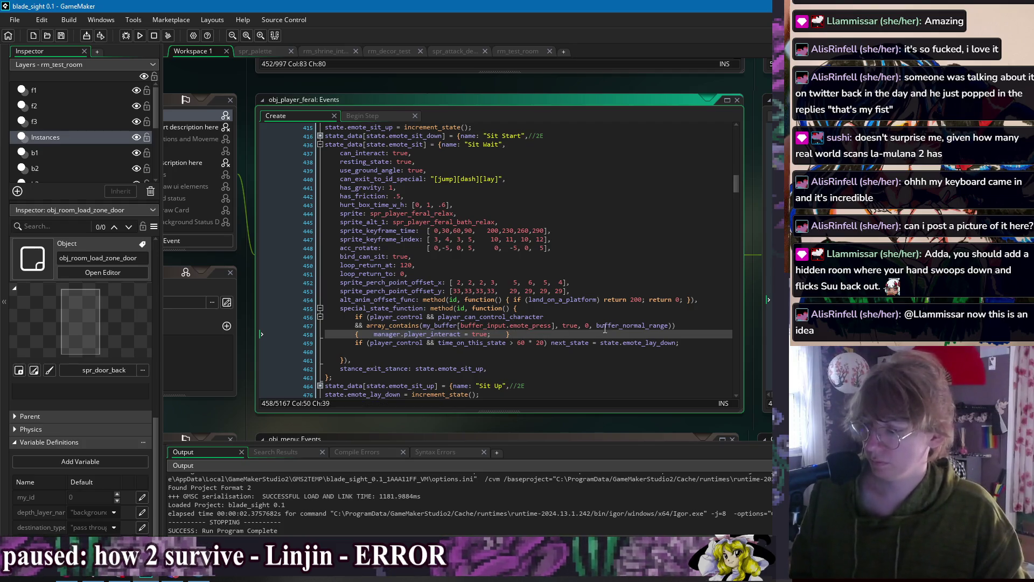
left_click(574, 316)
type("&& manager.player")
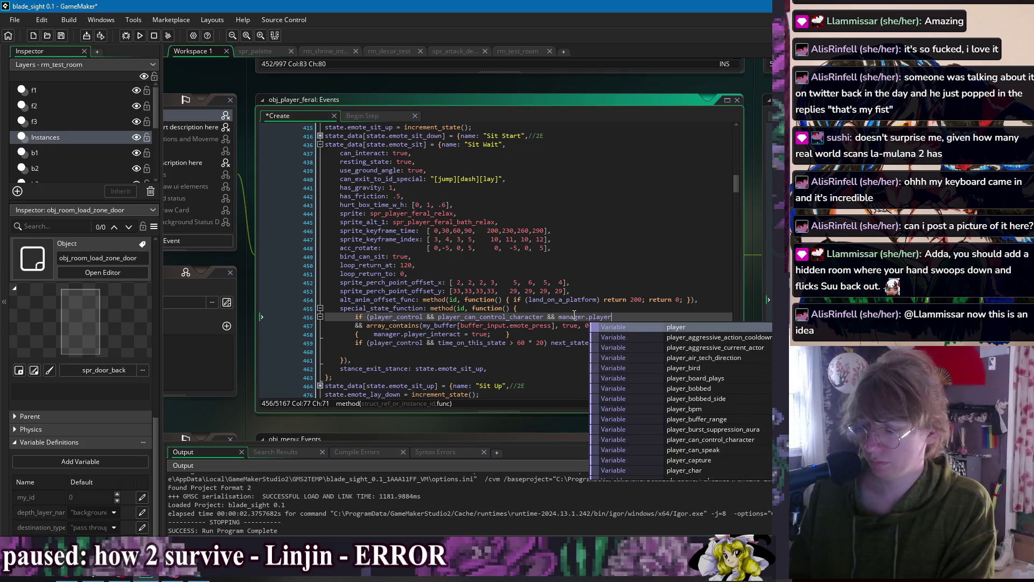
type(" == id")
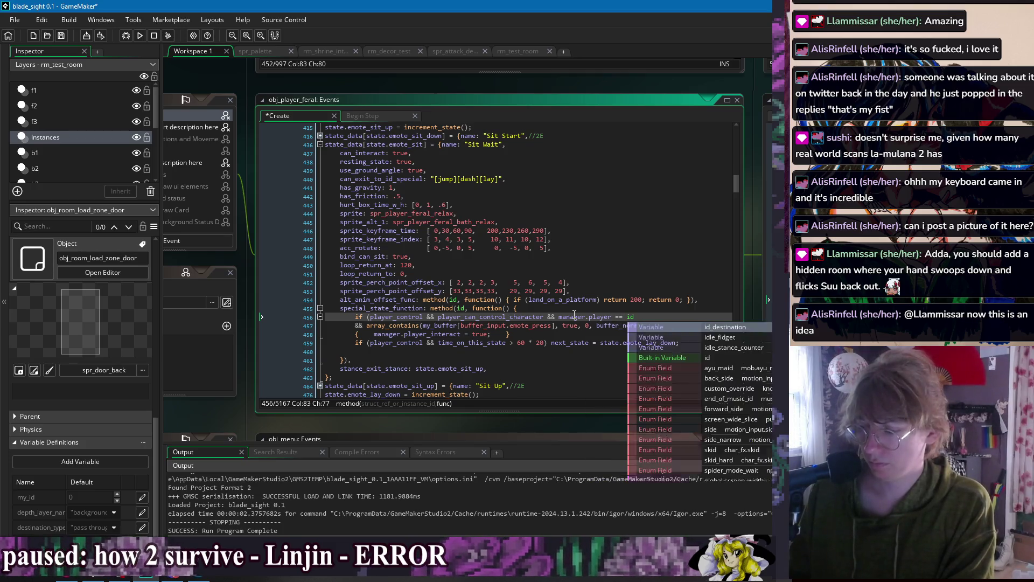
key("ctrl+s")
left_click(377, 359)
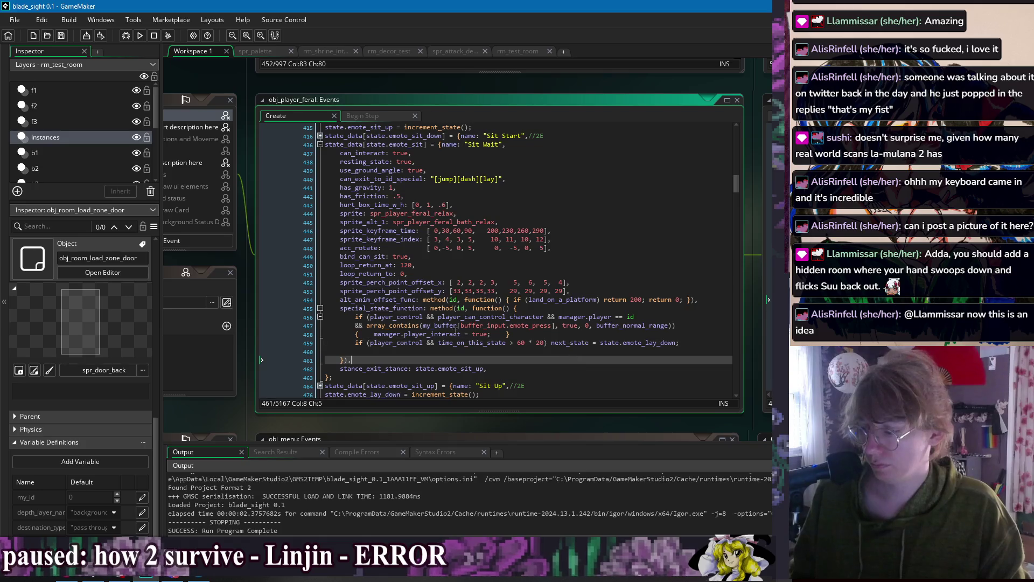
key("Up")
key("BackSpace")
left_click(676, 325)
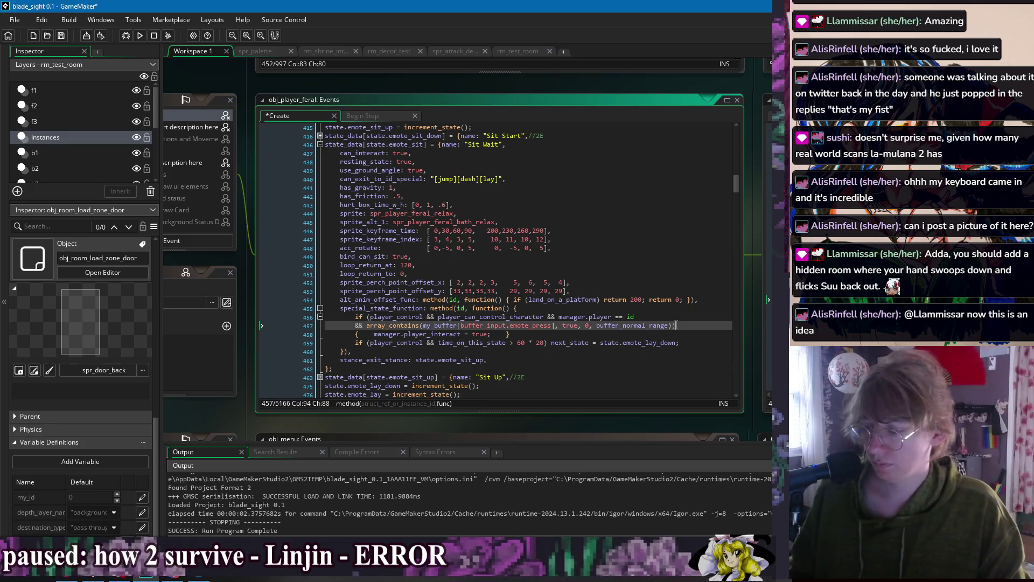
key("F5")
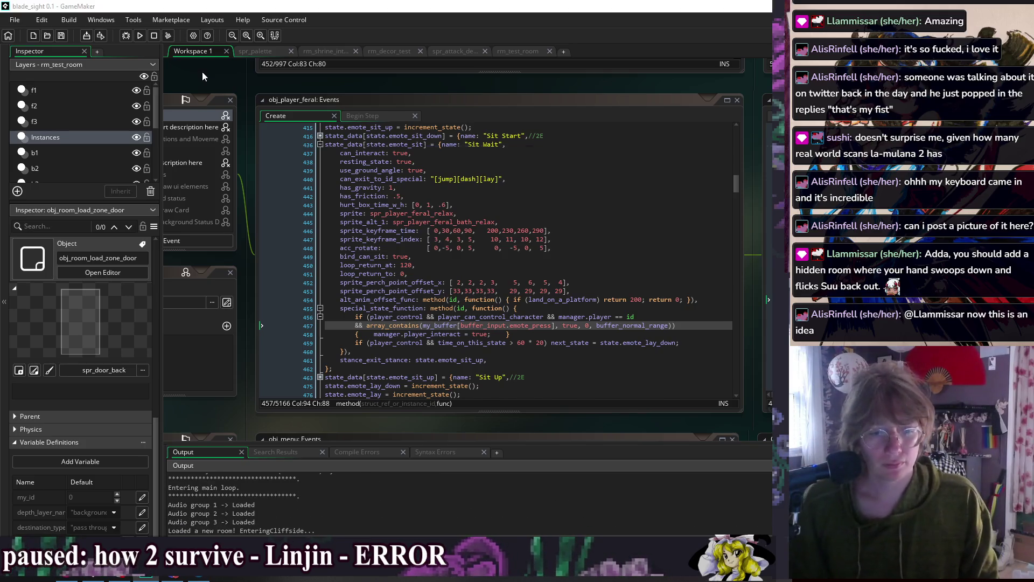
- Walk into Momiji and Suu's House, return to Cliffside, and sit down
key("Right")
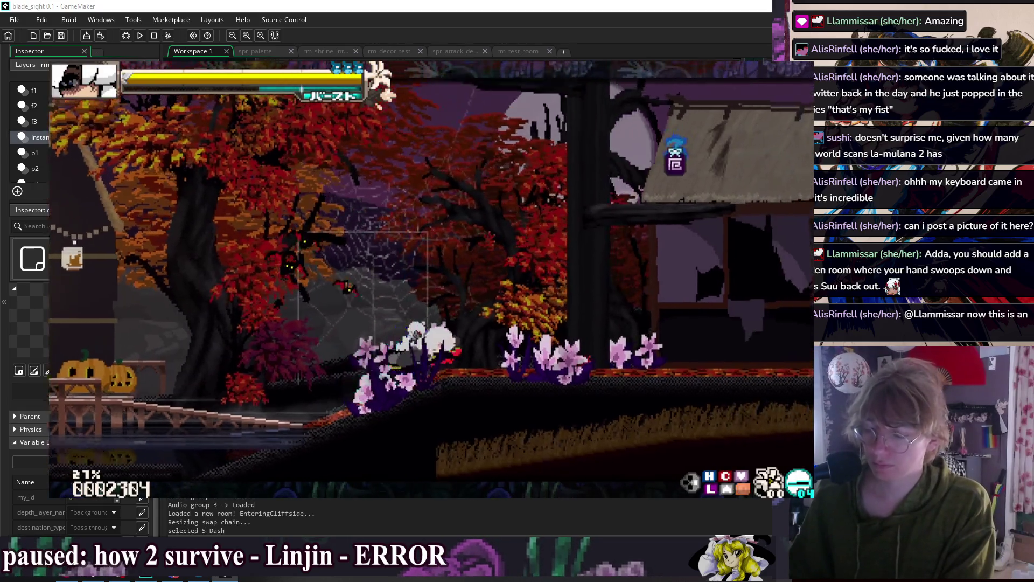
key("Right")
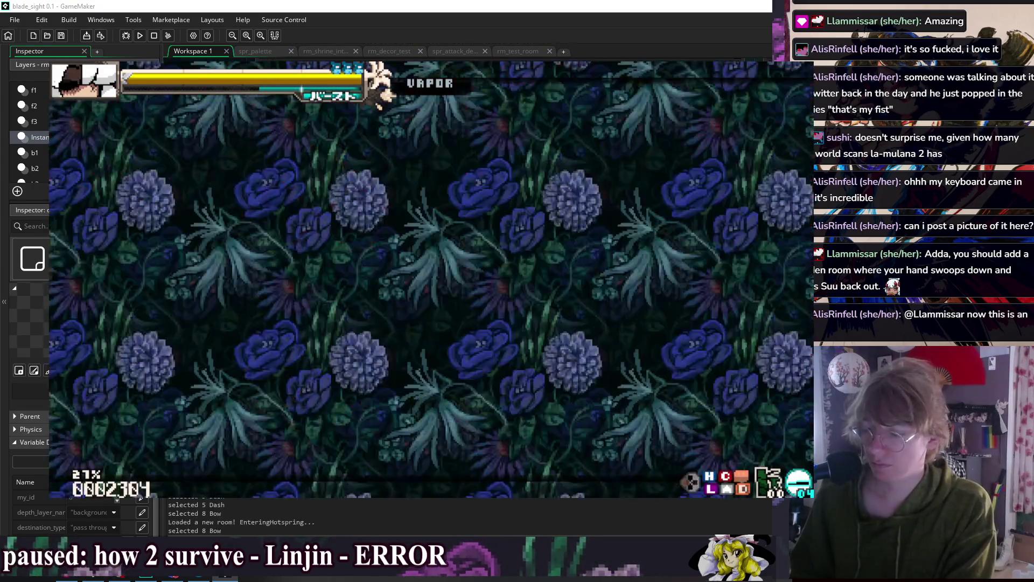
key("Left")
key("Up")
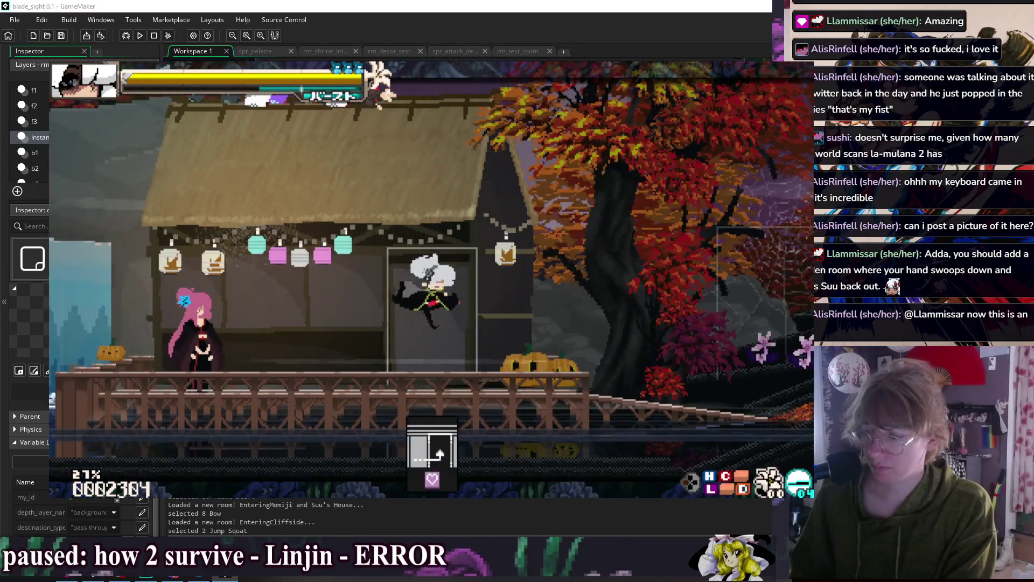
key("Left")
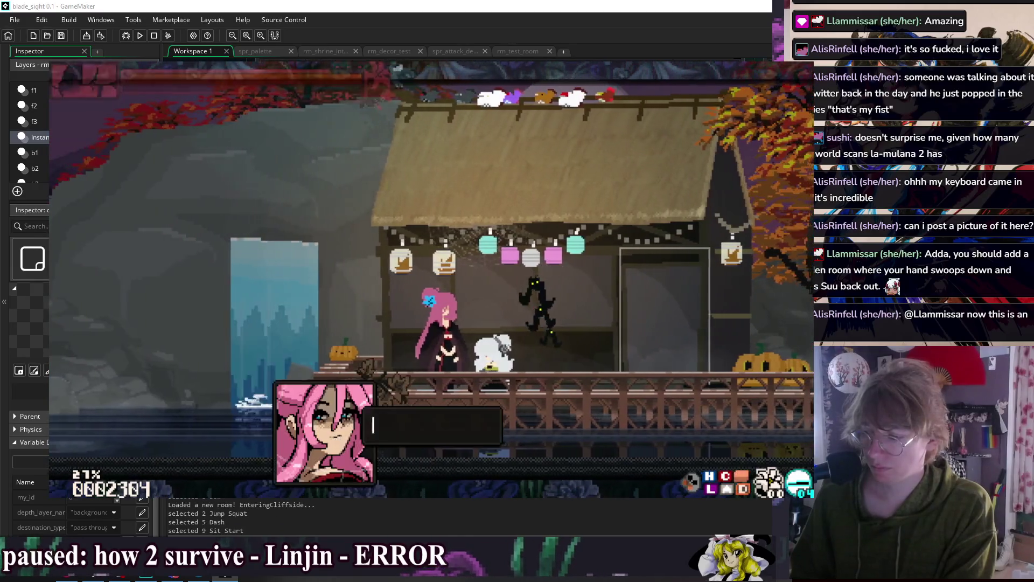
- Talk with the companion while seated through the whole dialogue, then stop the game
key("Up")
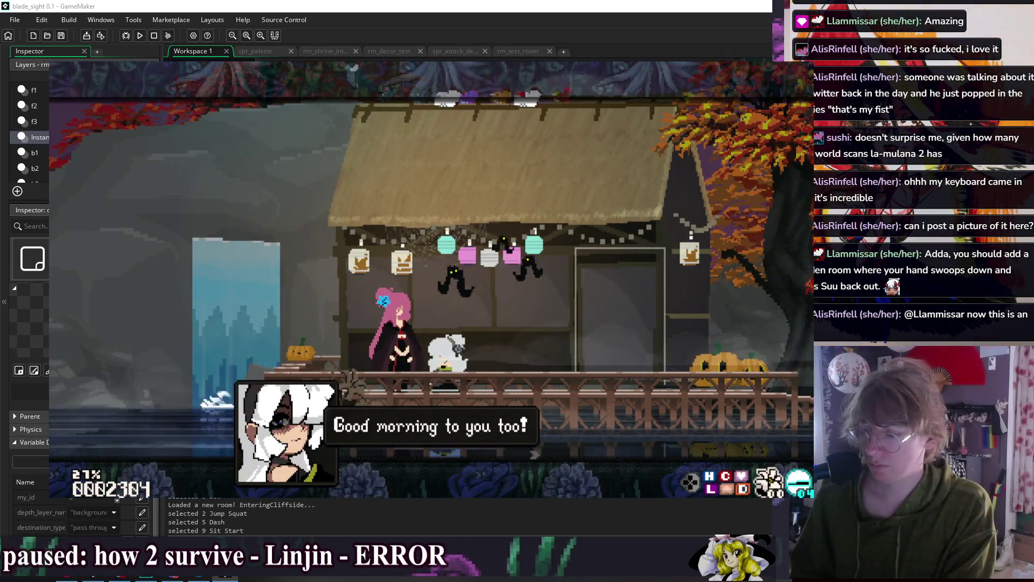
key("z")
key("z")
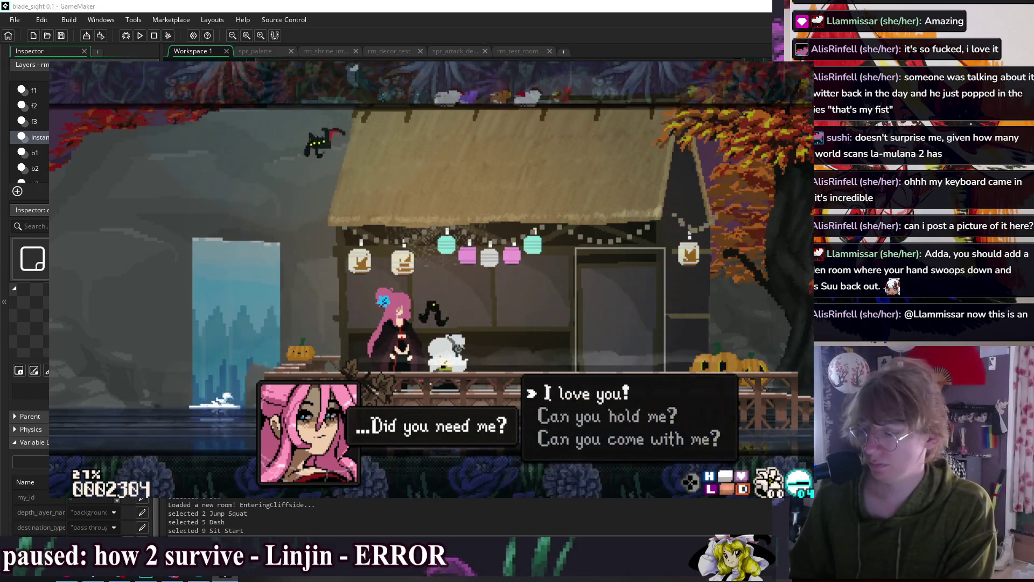
key("z")
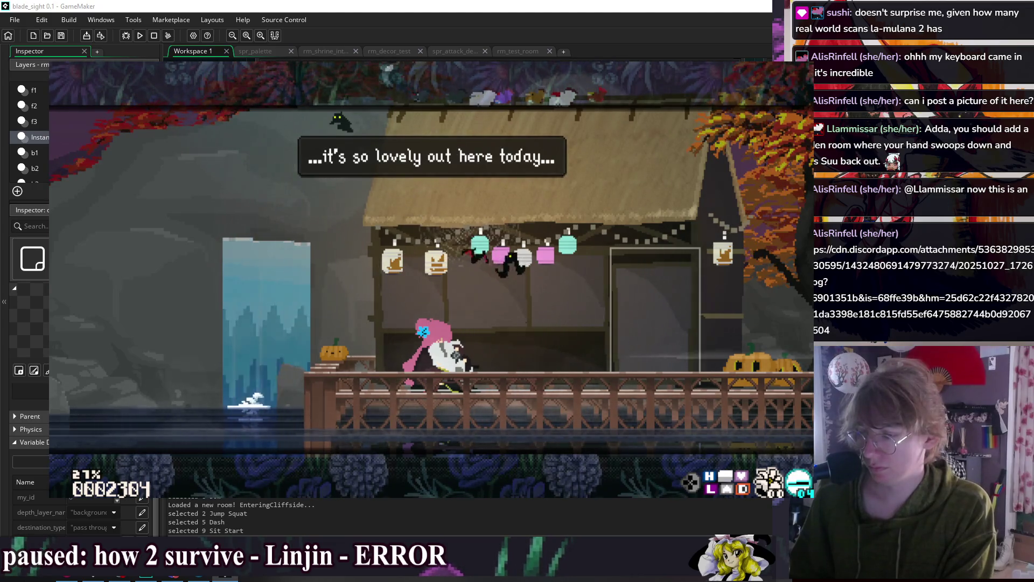
key("z")
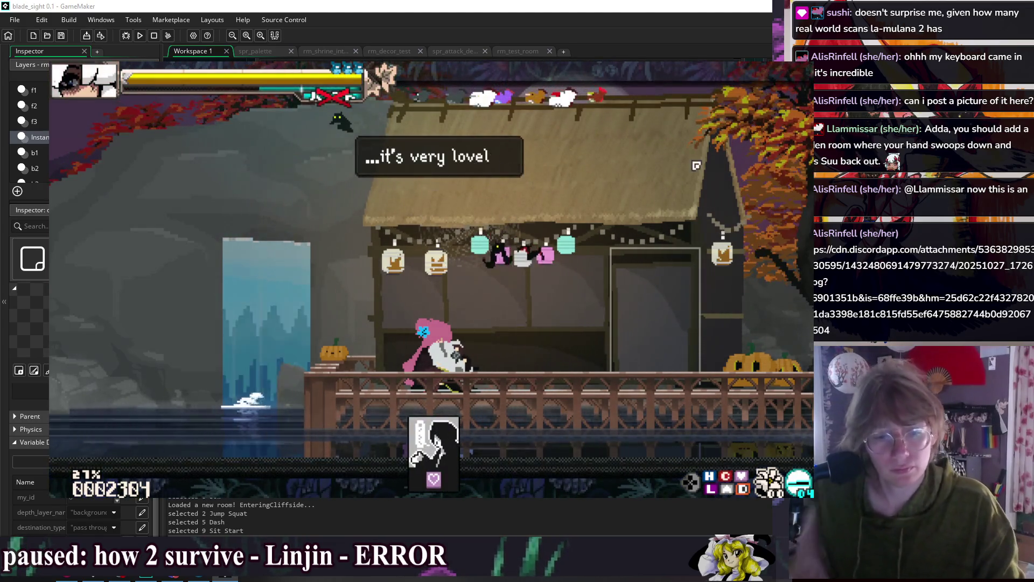
key("z")
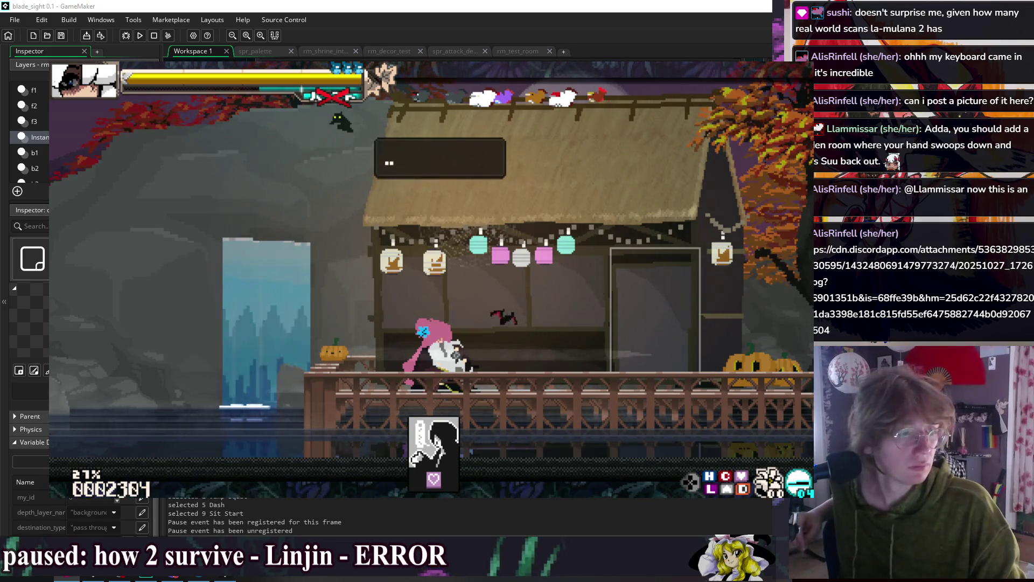
key("z")
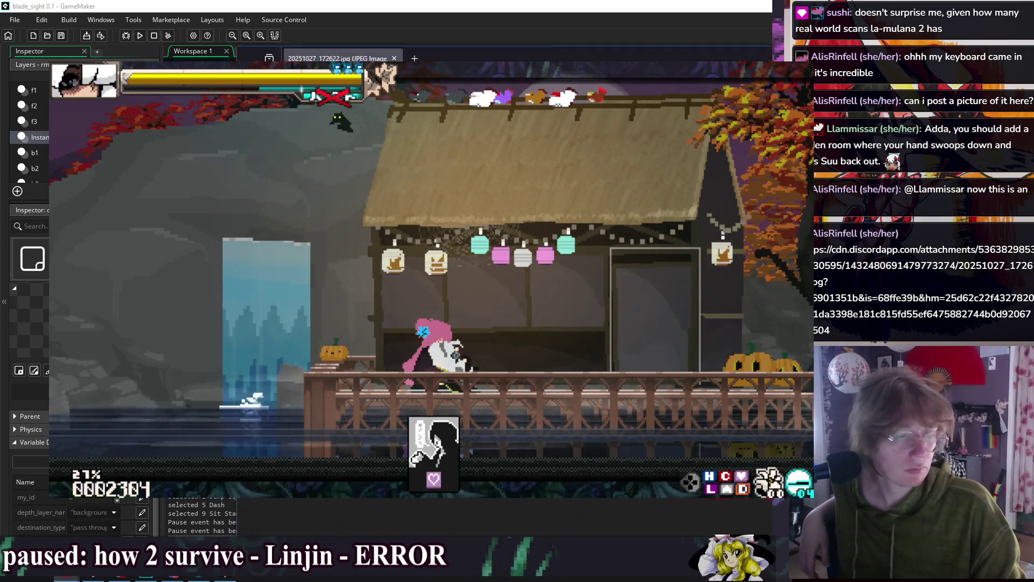
key("ctrl+w")
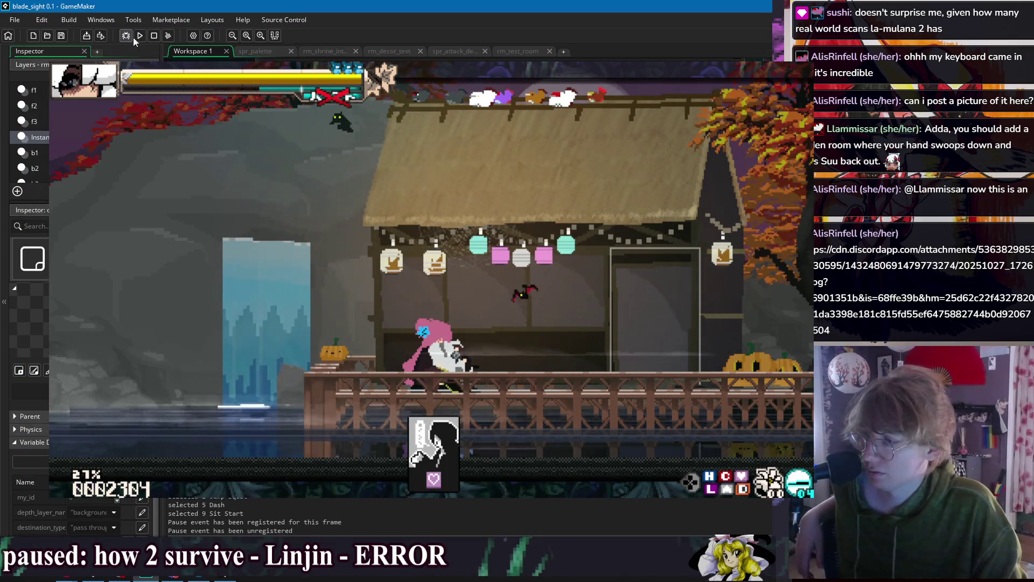
left_click(154, 35)
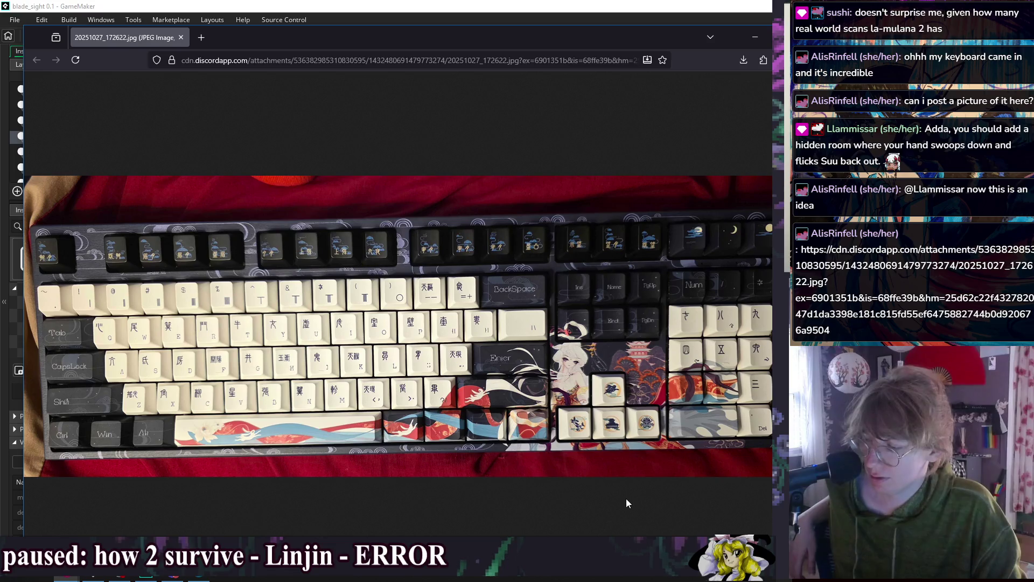
- Zoom into the keyboard photo to inspect the Y/U/I keys, Tab/Caps Lock, and function-key row
left_click(161, 398)
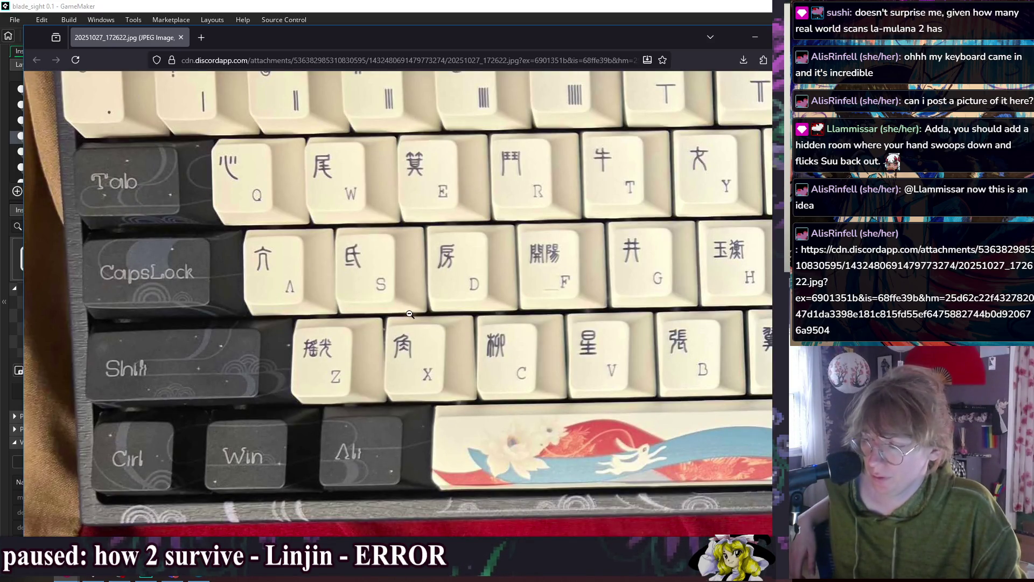
left_click(443, 373)
left_click(412, 283)
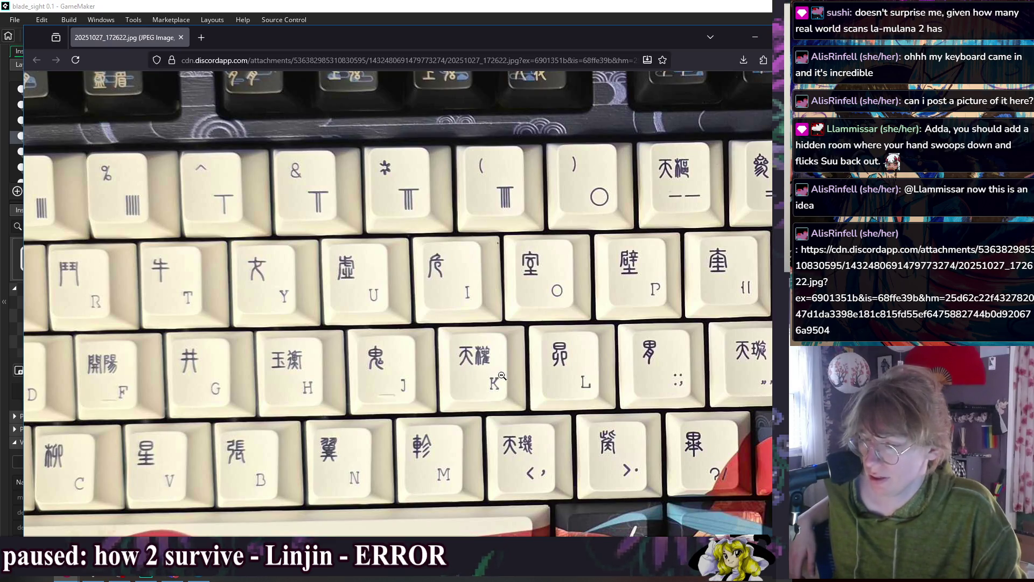
left_click(544, 374)
left_click(153, 340)
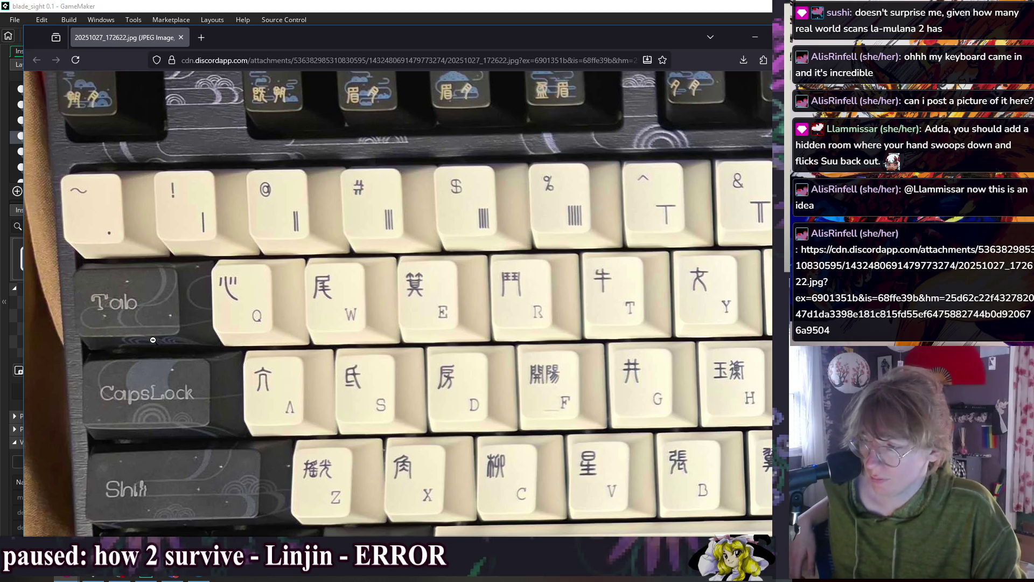
left_click(153, 340)
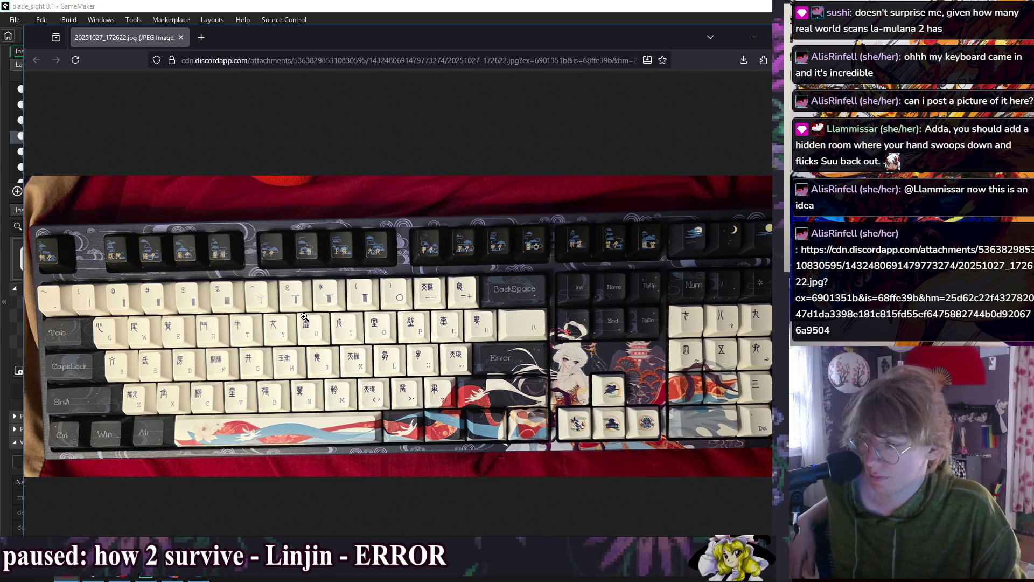
left_click(306, 272)
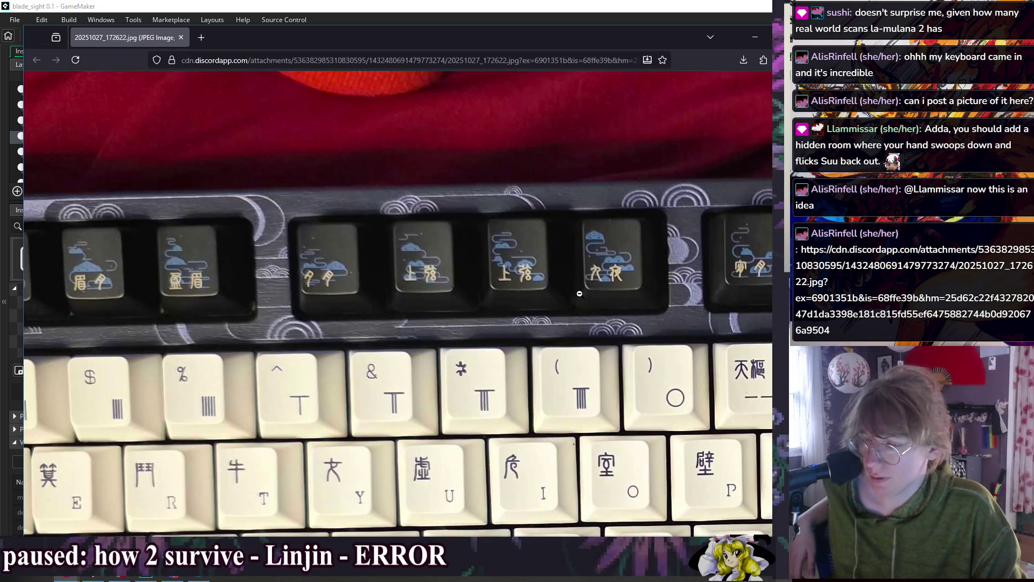
left_click(579, 294)
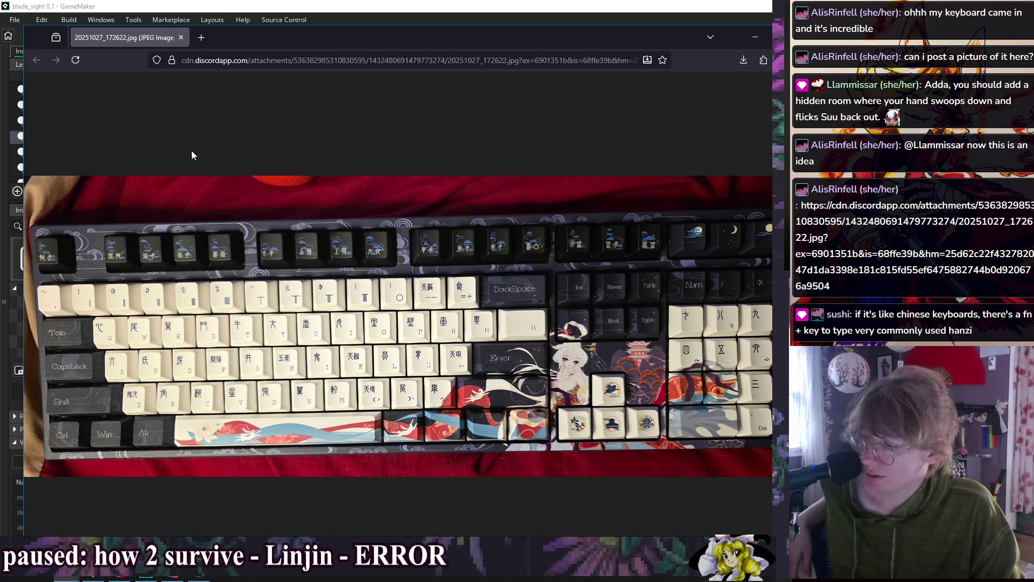
- Close the photo and the Firefox window to return to GameMaker's player code
left_click(186, 40)
left_click(667, 352)
key("Up")
key("Up")
key("Up")
- Comment out the Sit Wait emote_lay_down timeout on line 459 with //, then build and run the game
left_click(670, 373)
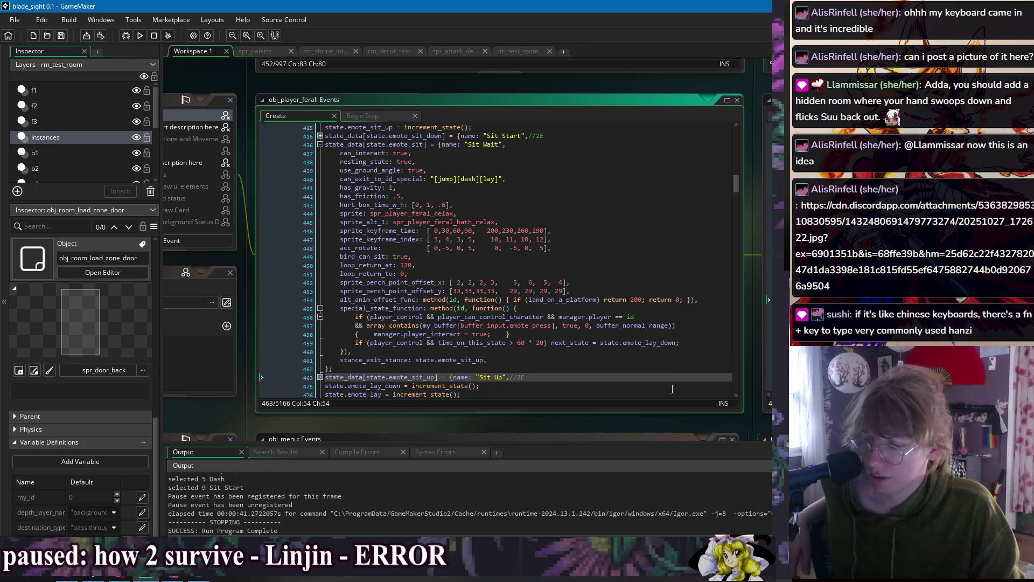
left_click(669, 342)
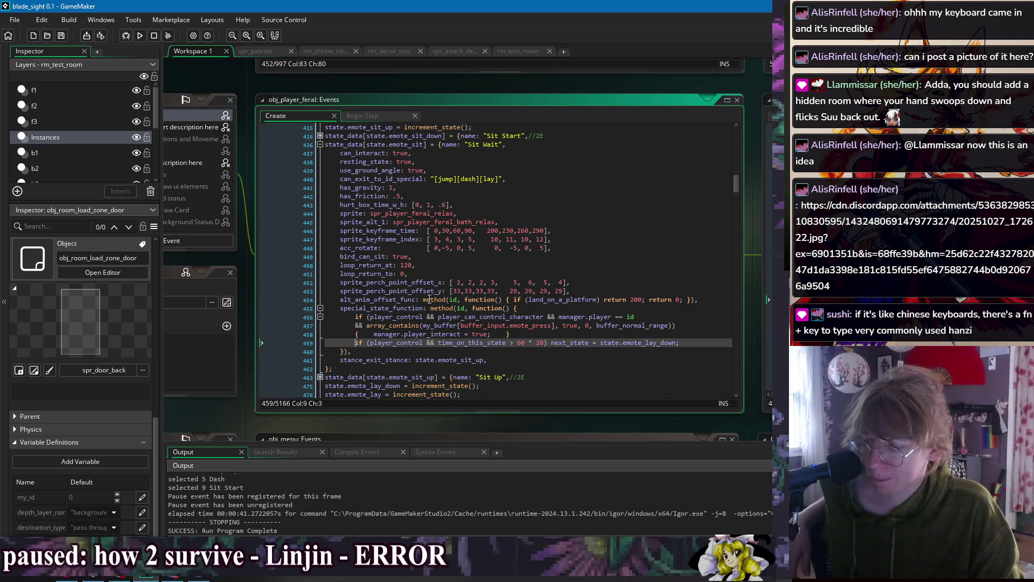
type("//")
left_click(574, 252)
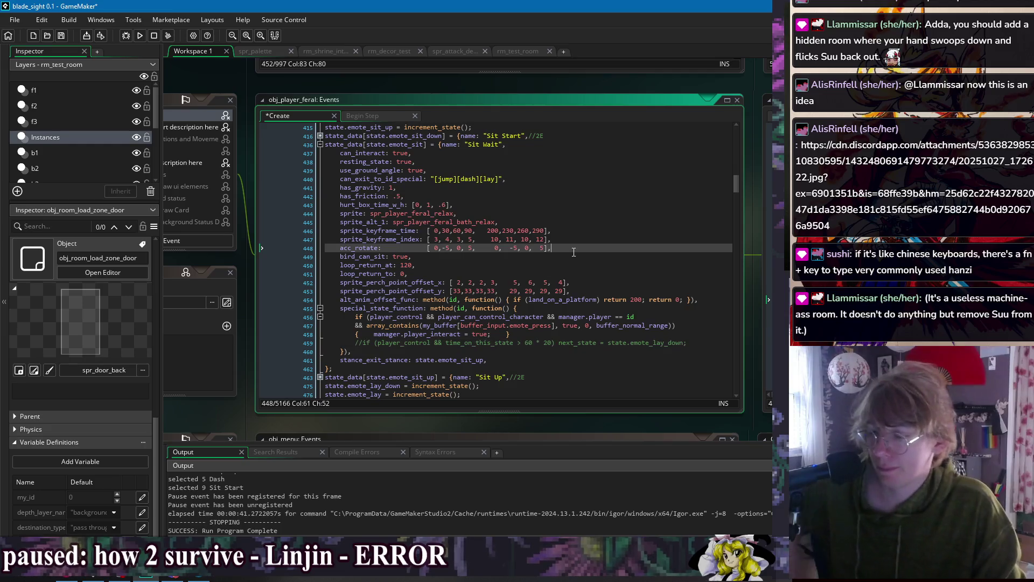
left_click(408, 360)
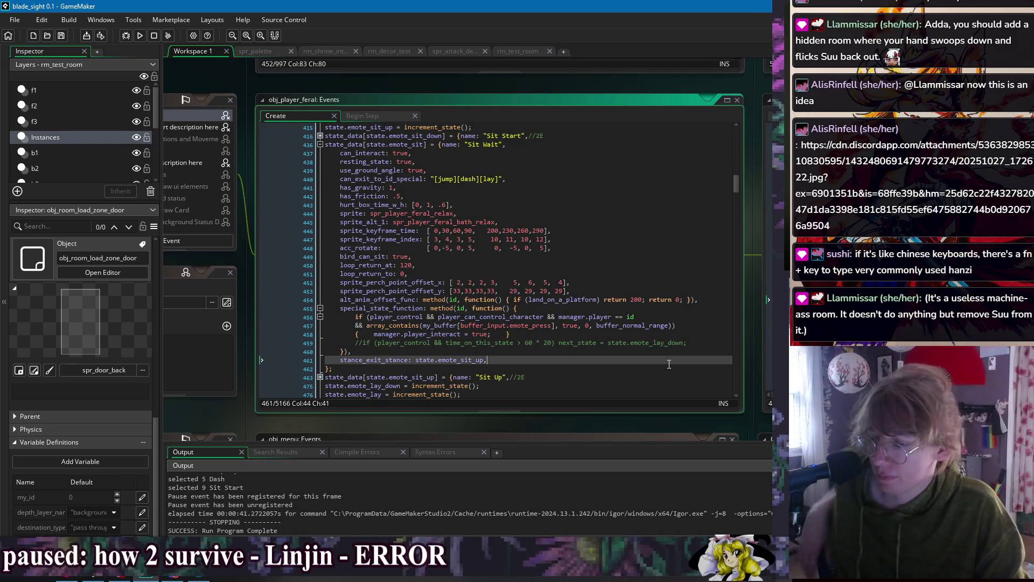
left_click(528, 353)
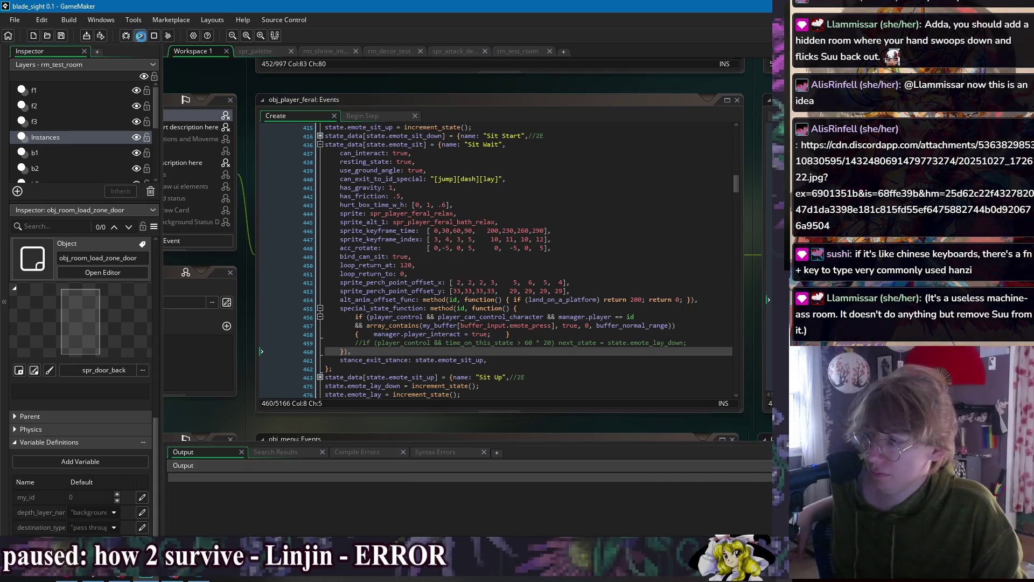
left_click(140, 35)
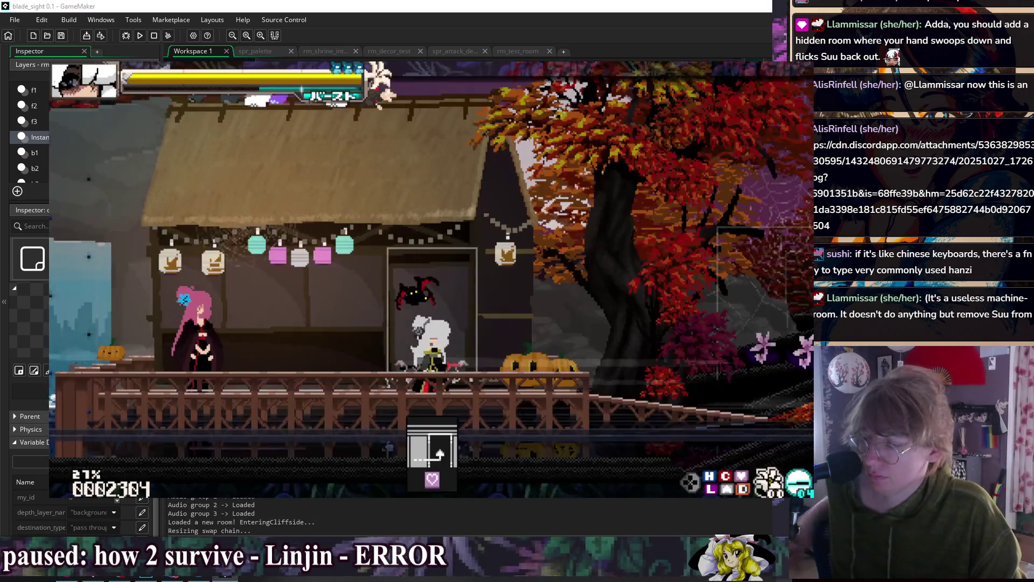
- Walk left to the pink NPC, sit, pick the 'I love you!' reply and answer 'Did you need me?'
key("Left")
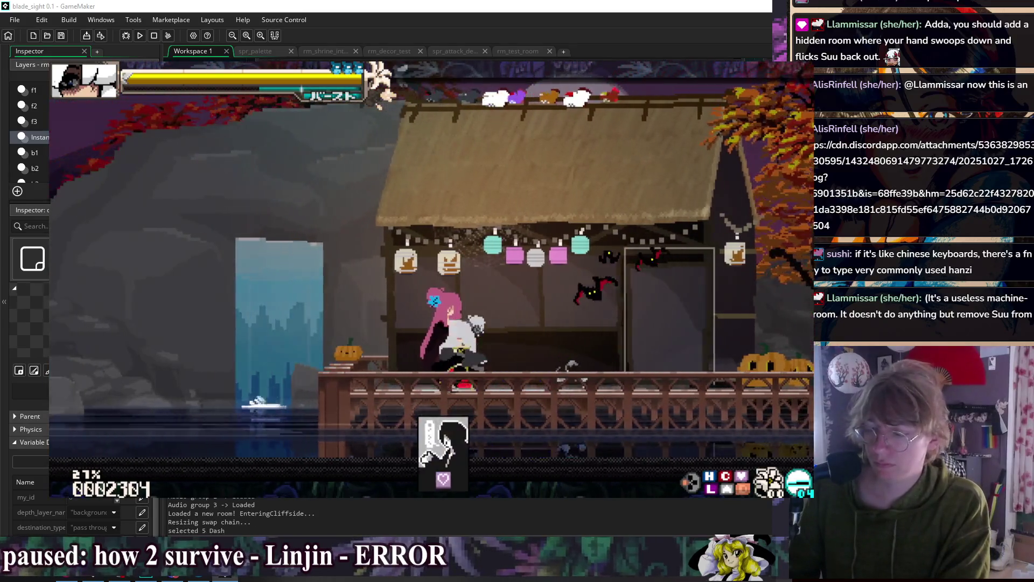
key("5")
key("9")
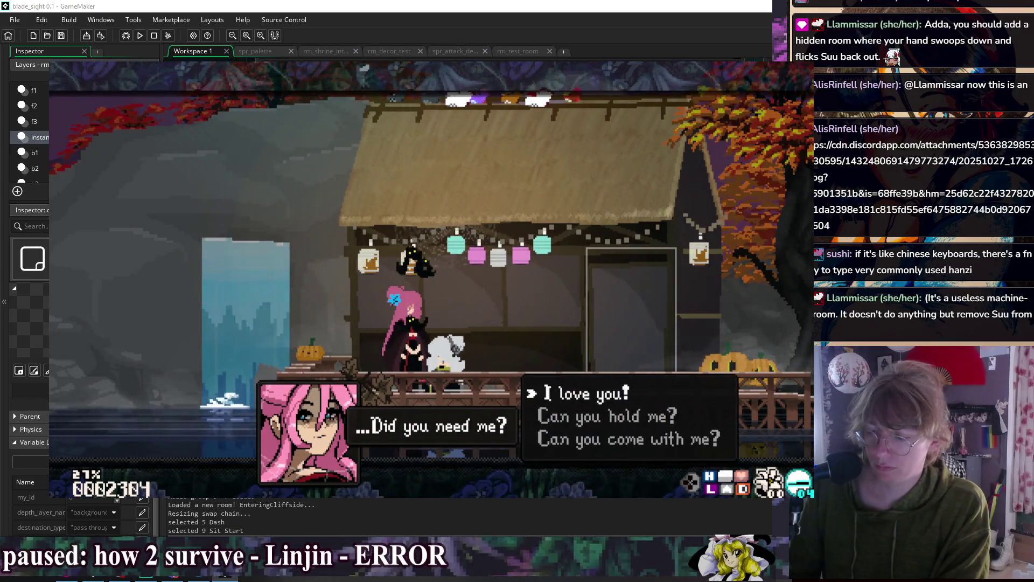
key("Return")
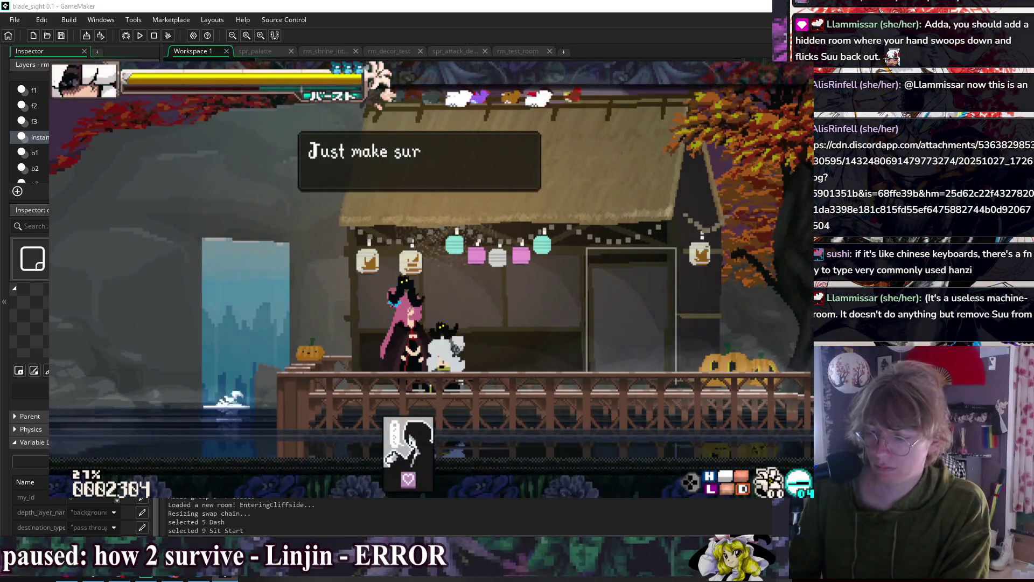
key("Return")
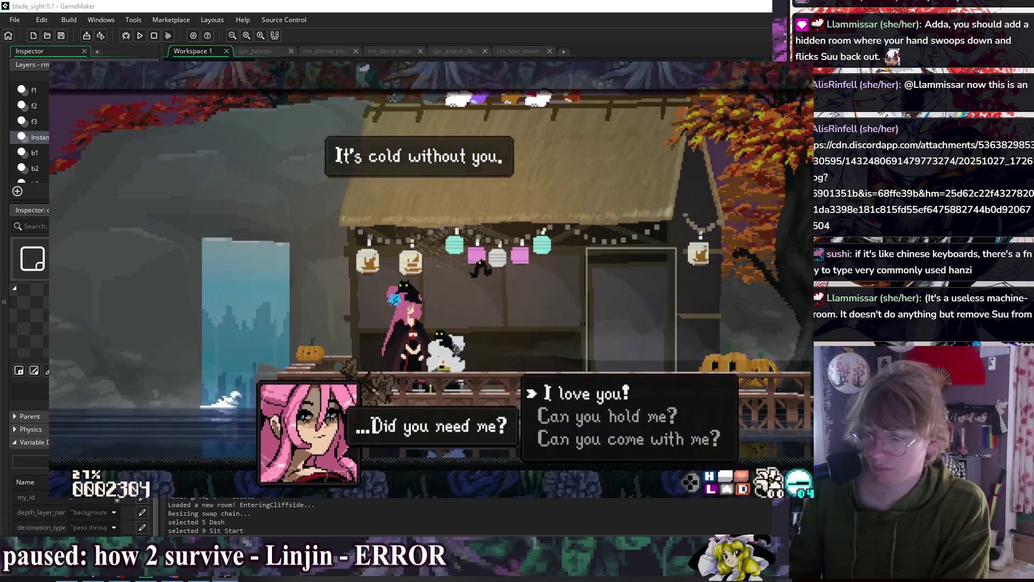
key("Return")
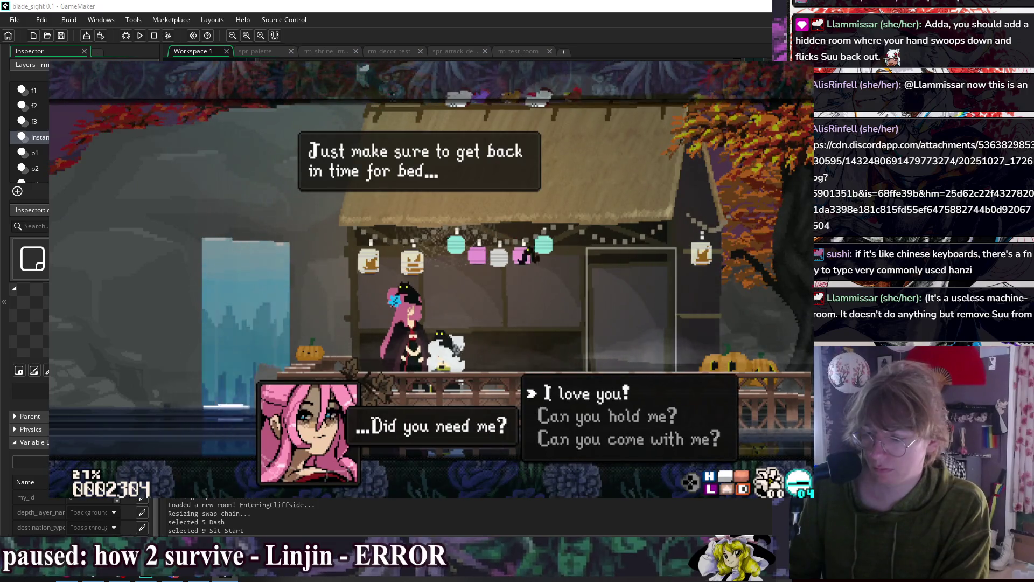
key("Return")
key("Return")
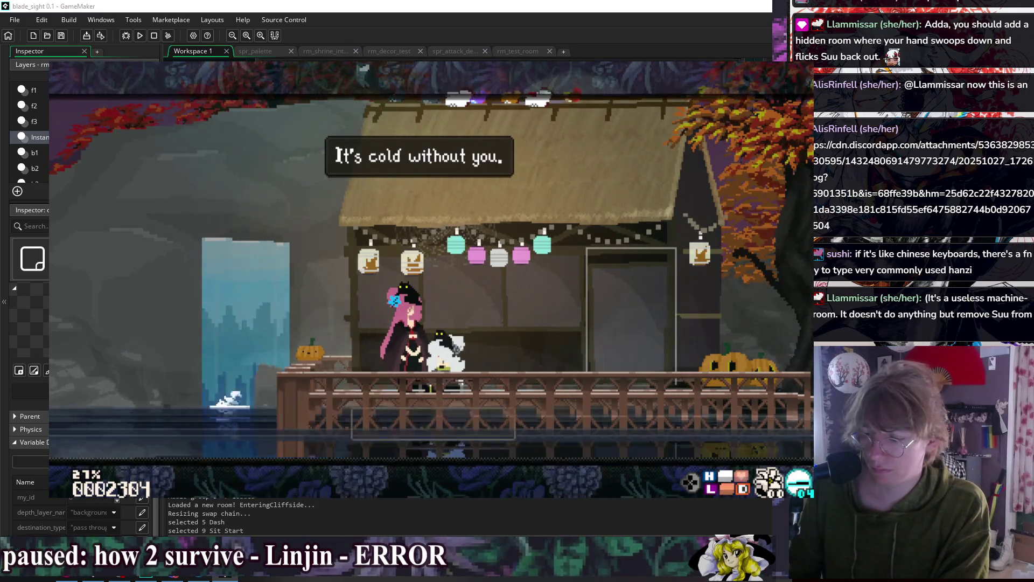
- Talk to the NPC again and advance her lines while trying emotes like bowing
key("Return")
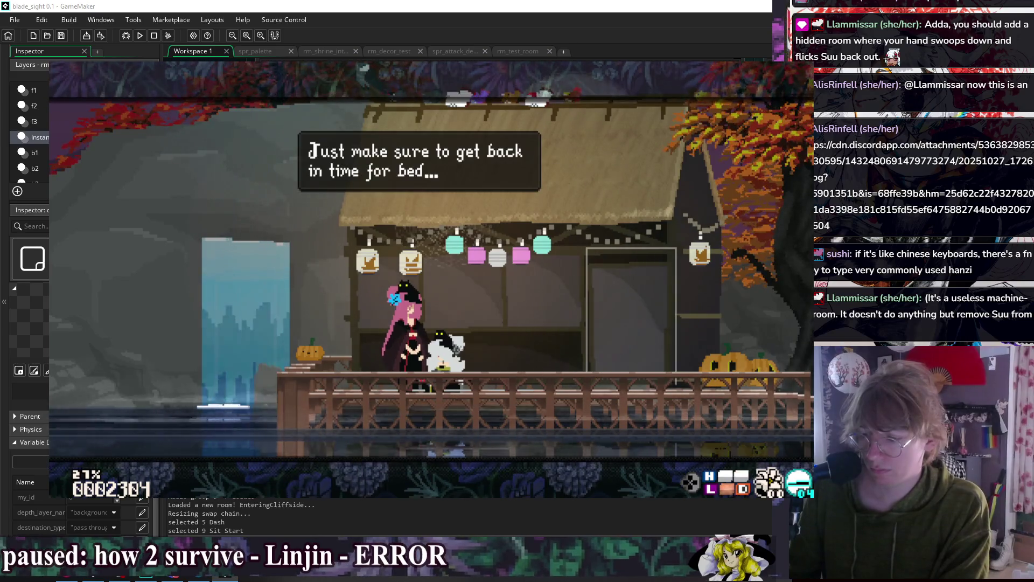
key("Return")
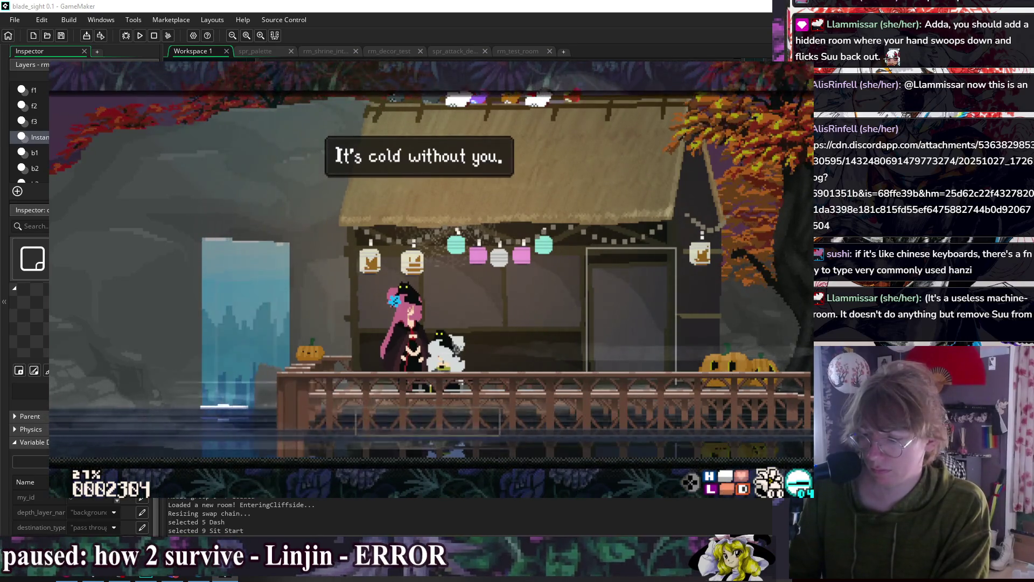
key("Return")
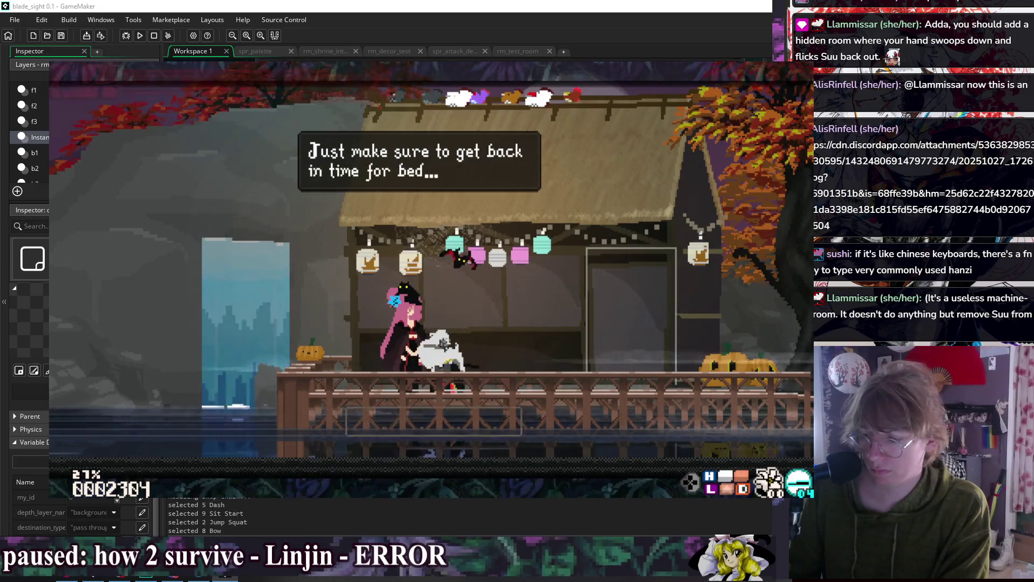
key("Return")
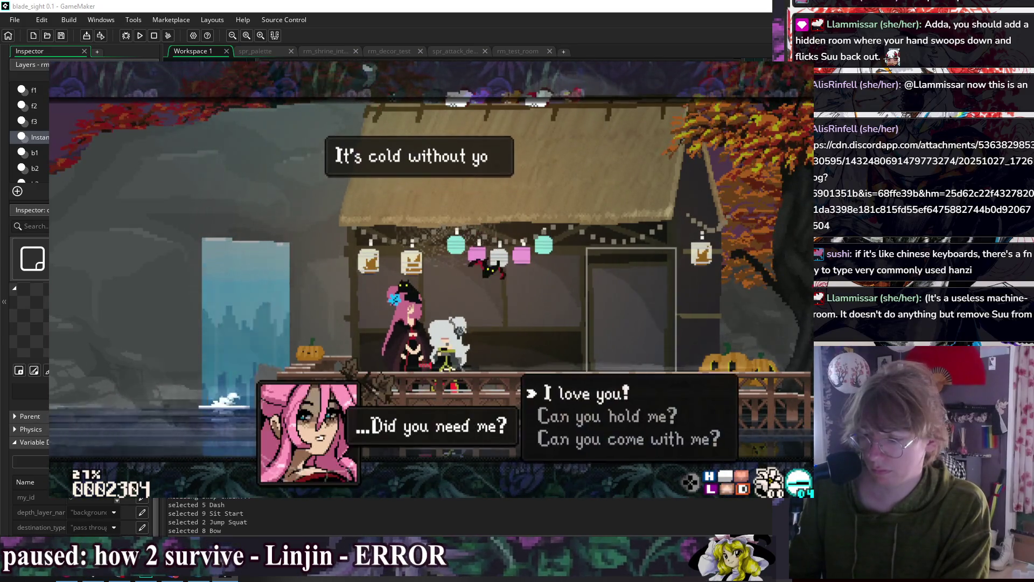
key("Return")
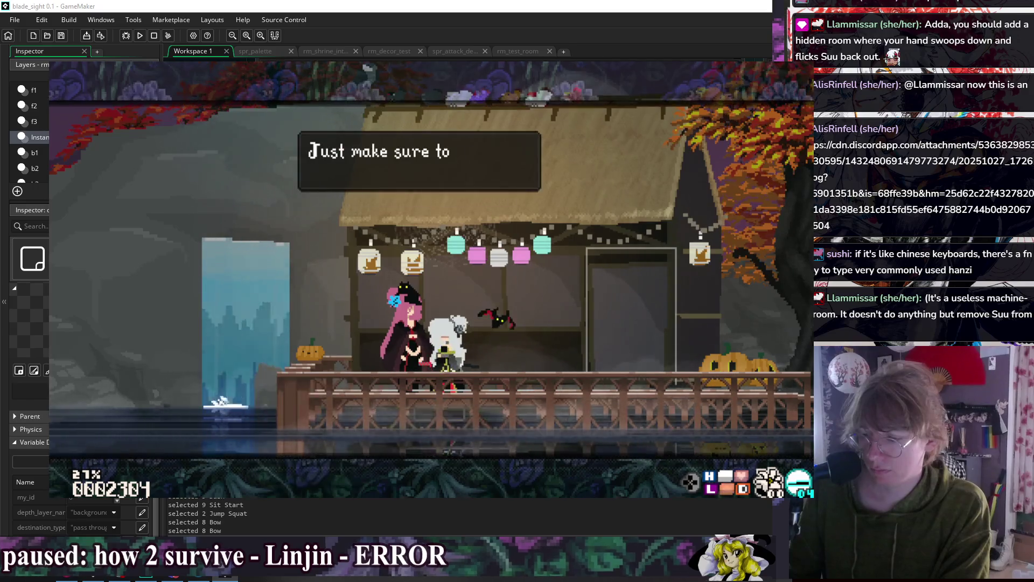
key("Return")
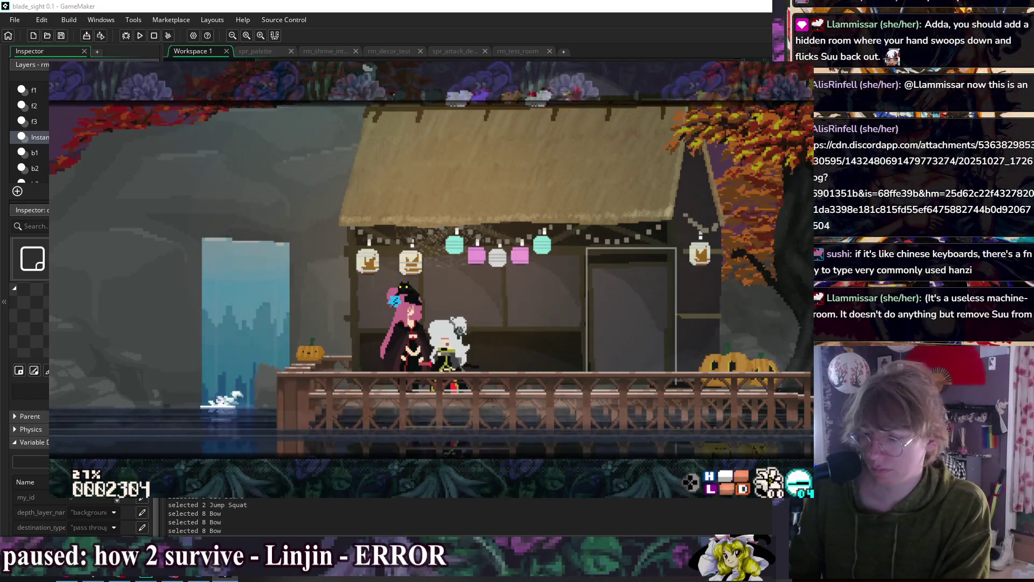
key("Return")
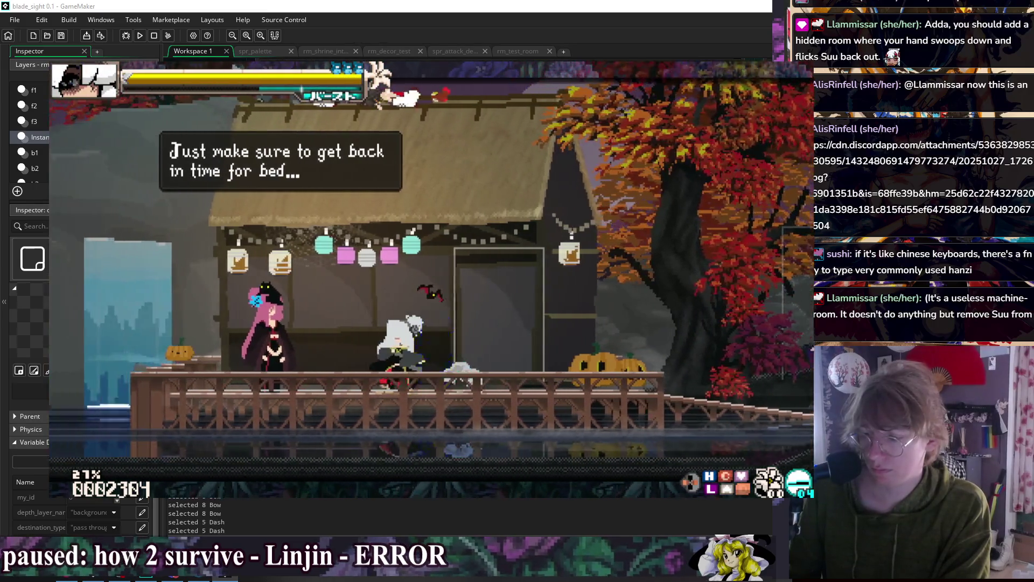
key("Return")
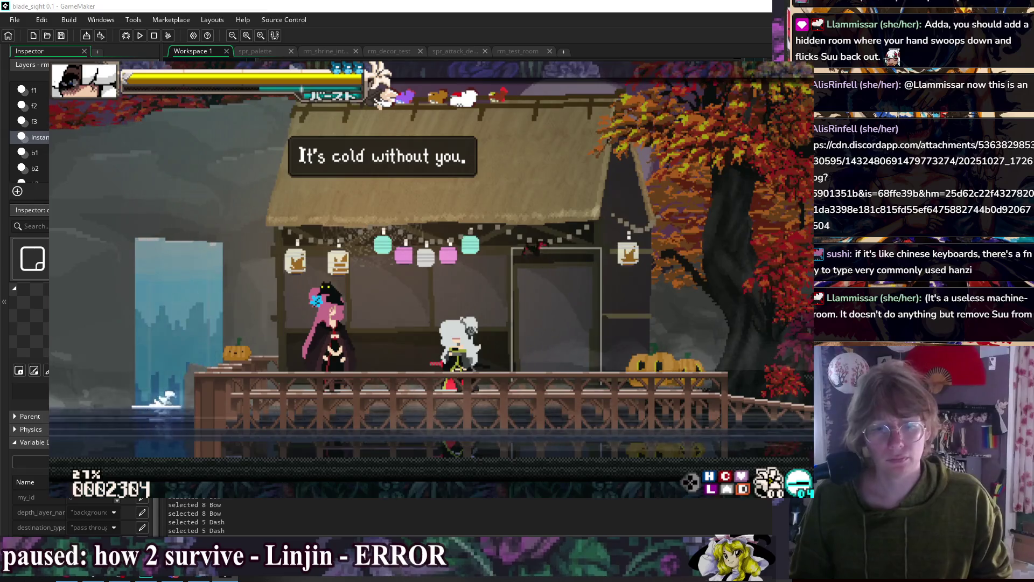
key("Return")
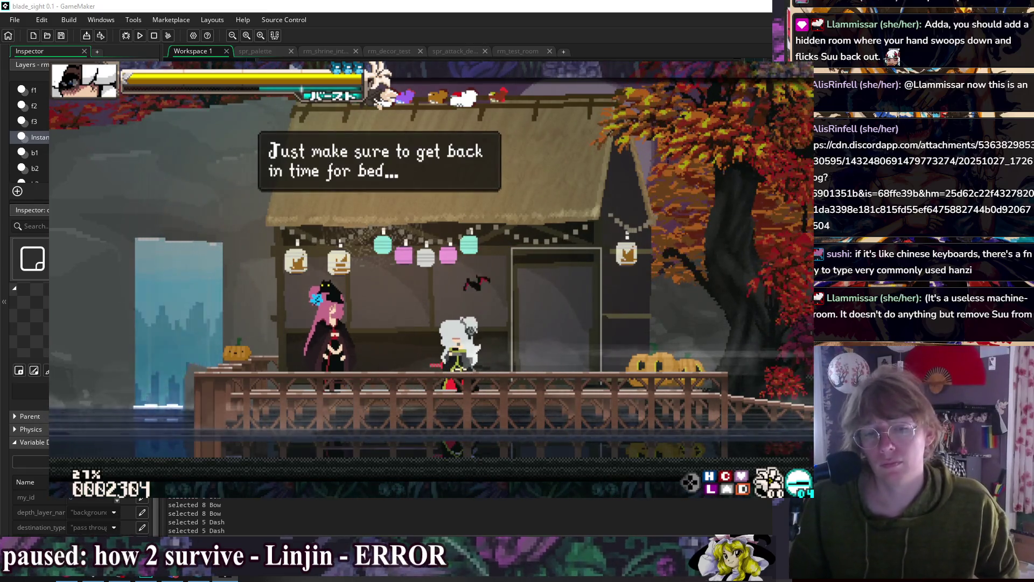
- Advance her dialogue until 'Just make sure to get back in time for bed...' shows
key("Return")
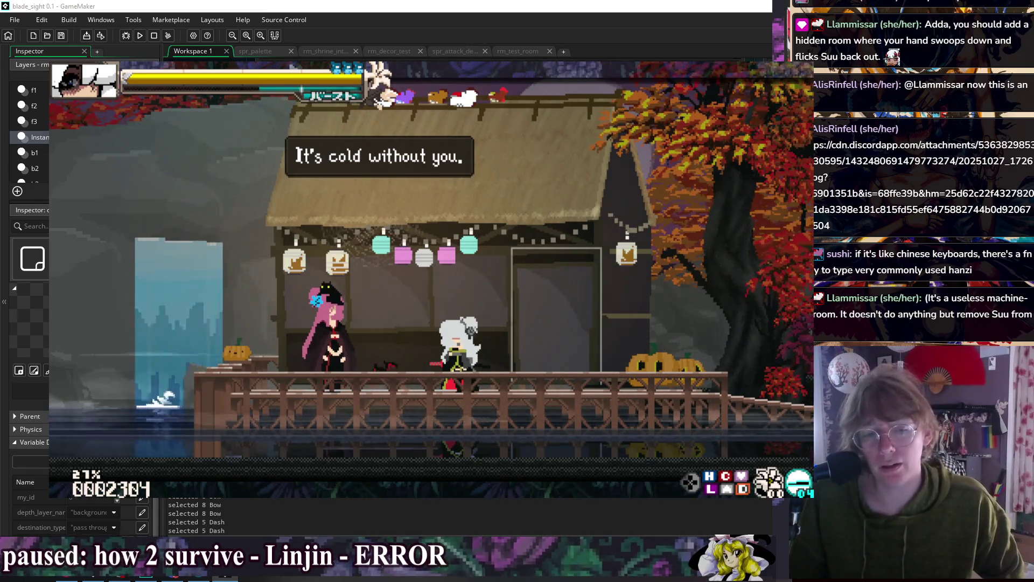
key("Return")
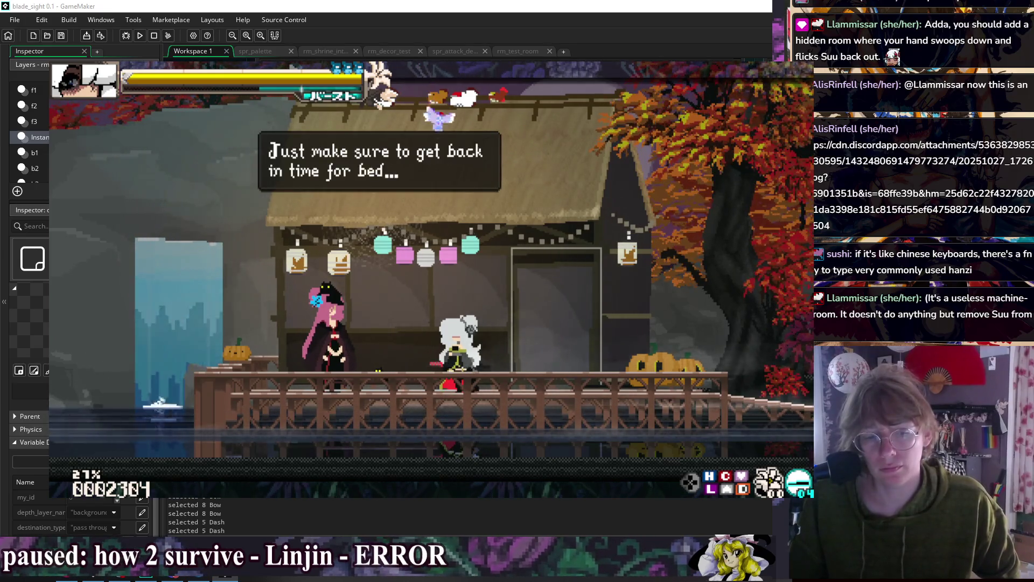
key("Return")
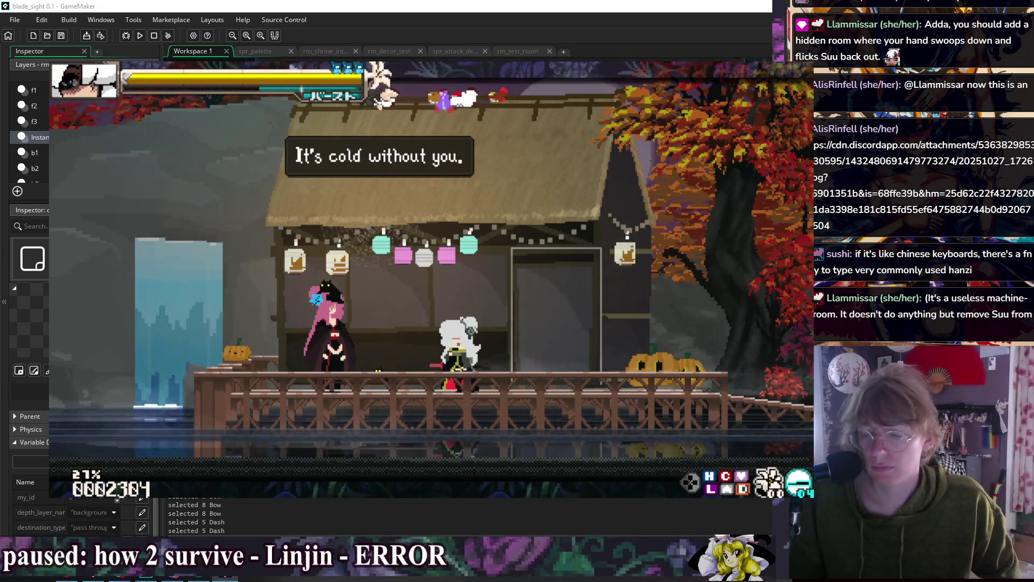
key("Return")
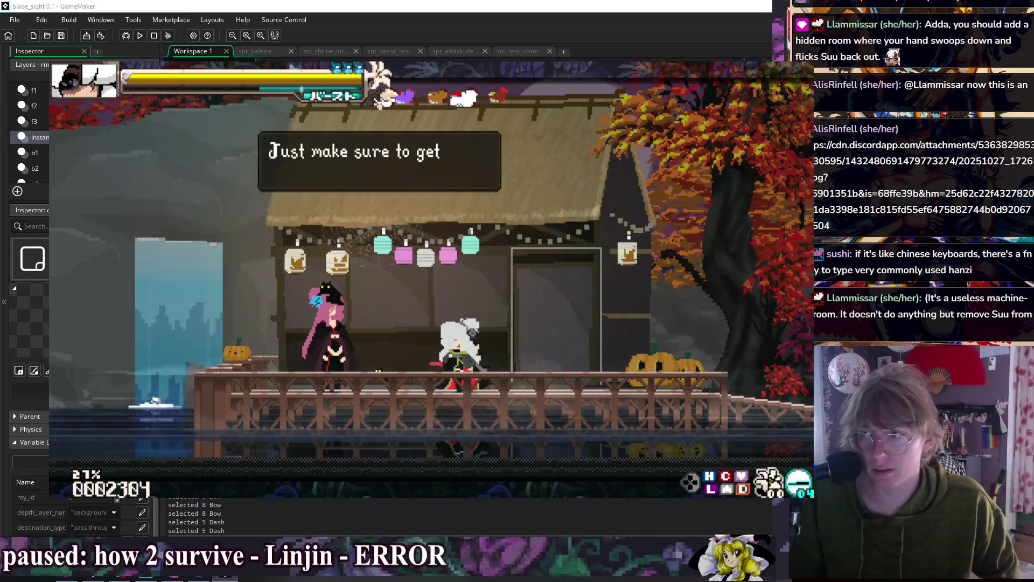
key("Return")
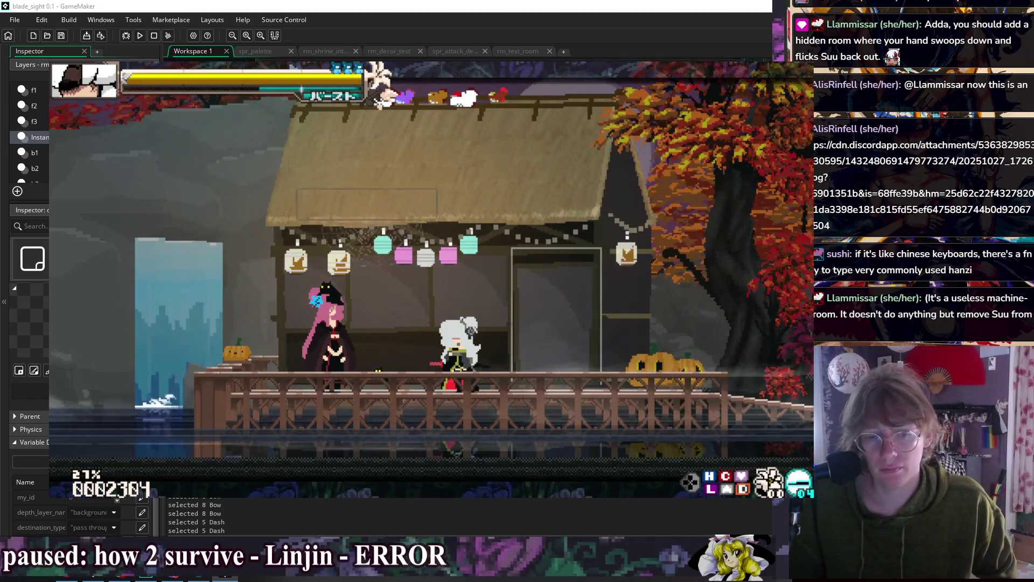
key("Return")
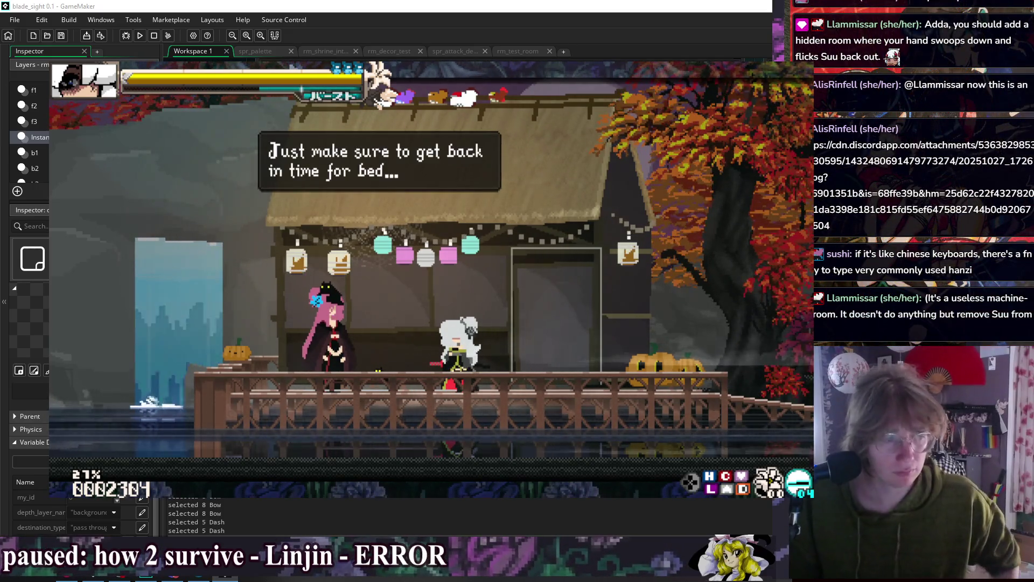
key("Return")
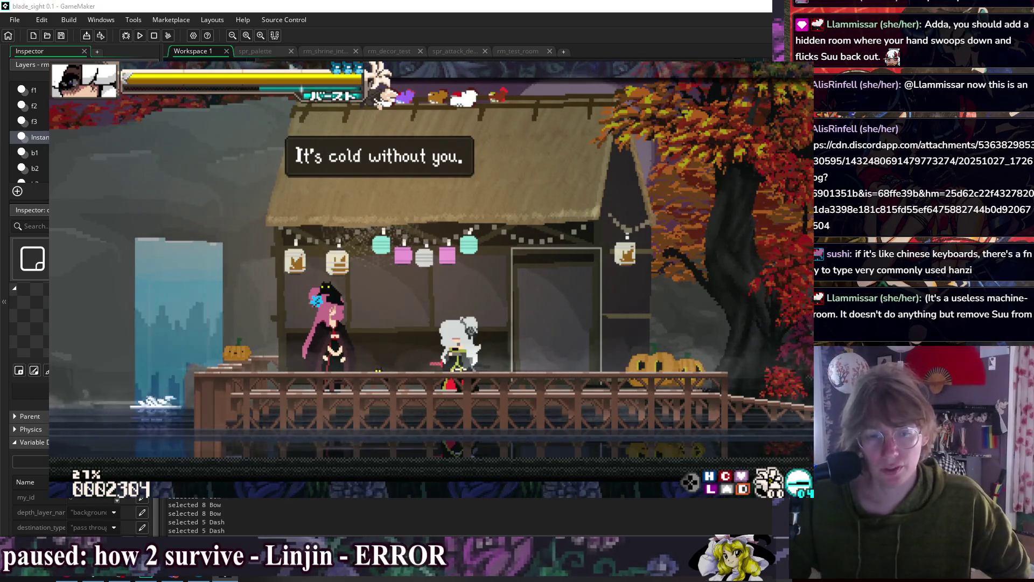
key("Return")
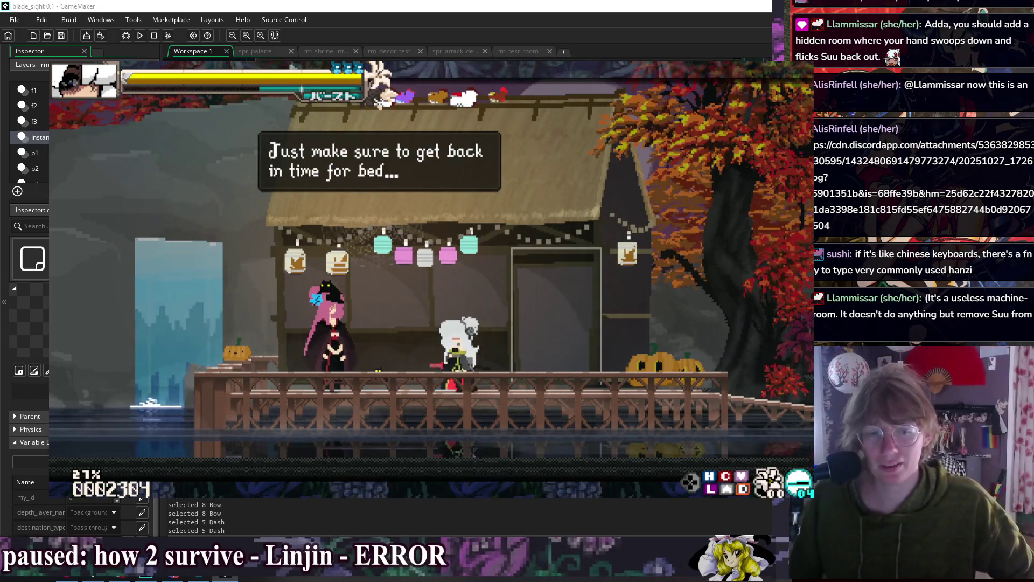
key("Return")
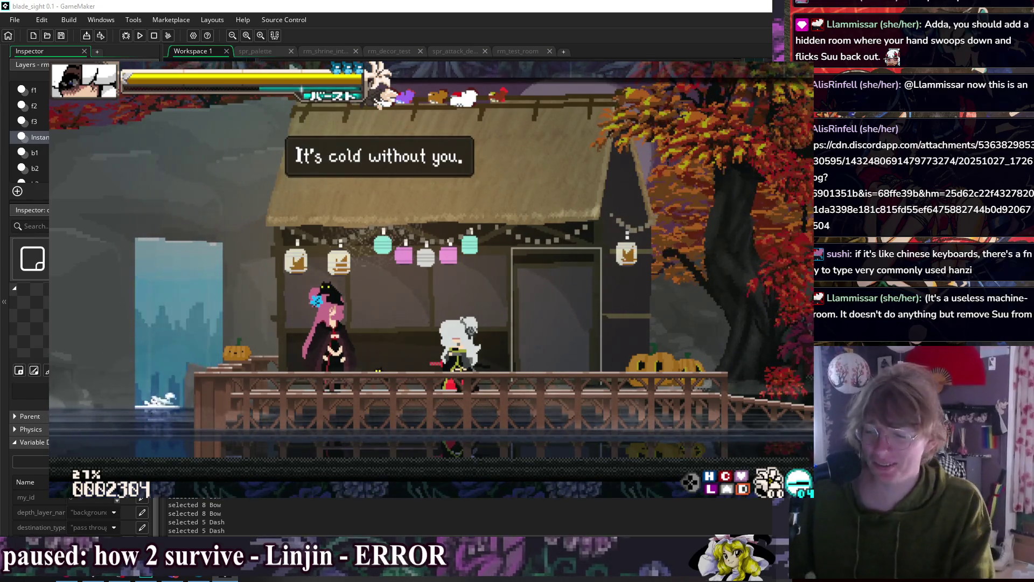
key("Return")
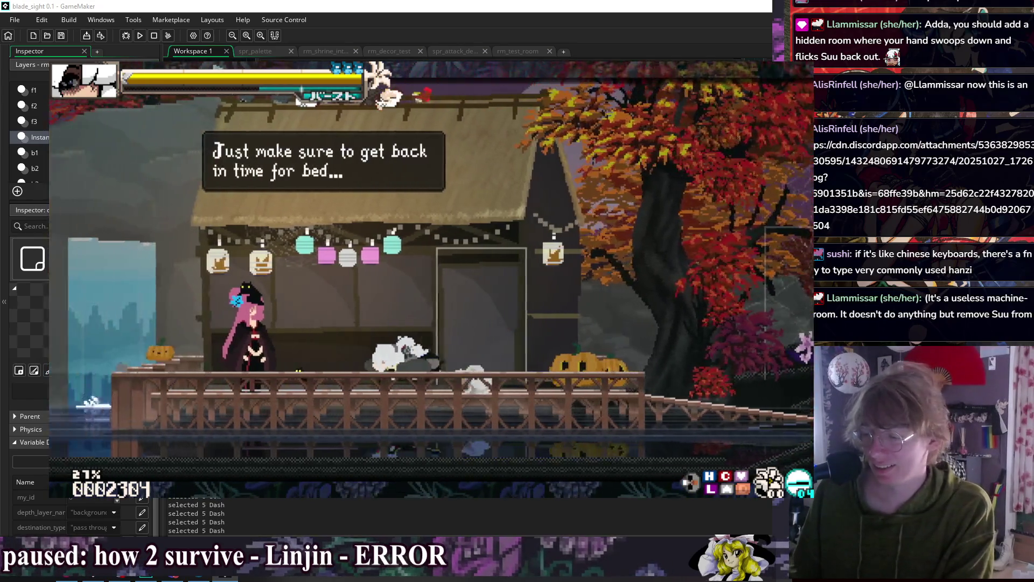
- Run right along the boardwalk and back to the pink NPC repeatedly, dashing, attacking and taunting
key("Return")
key("Right")
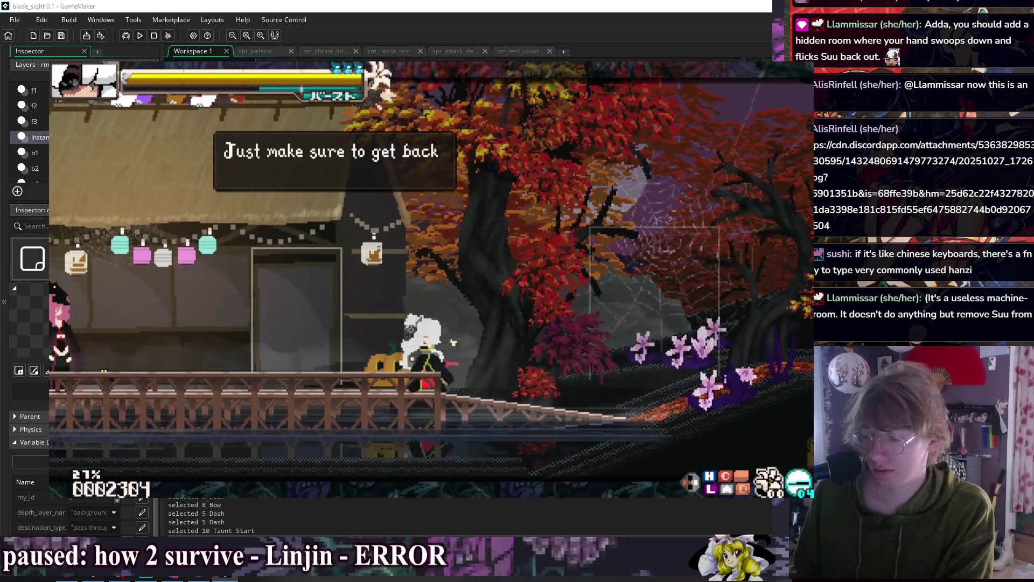
key("Left")
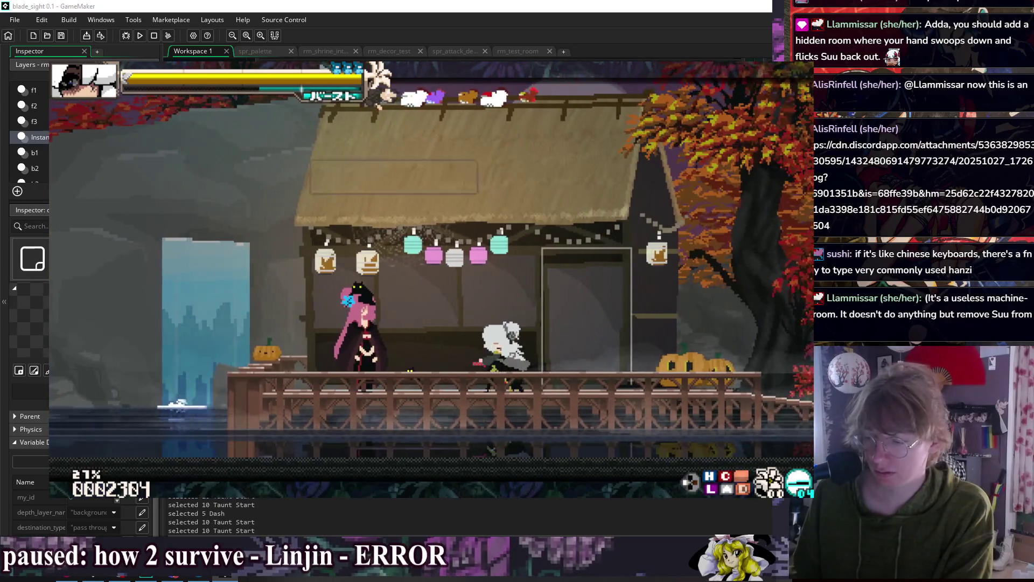
key("Right")
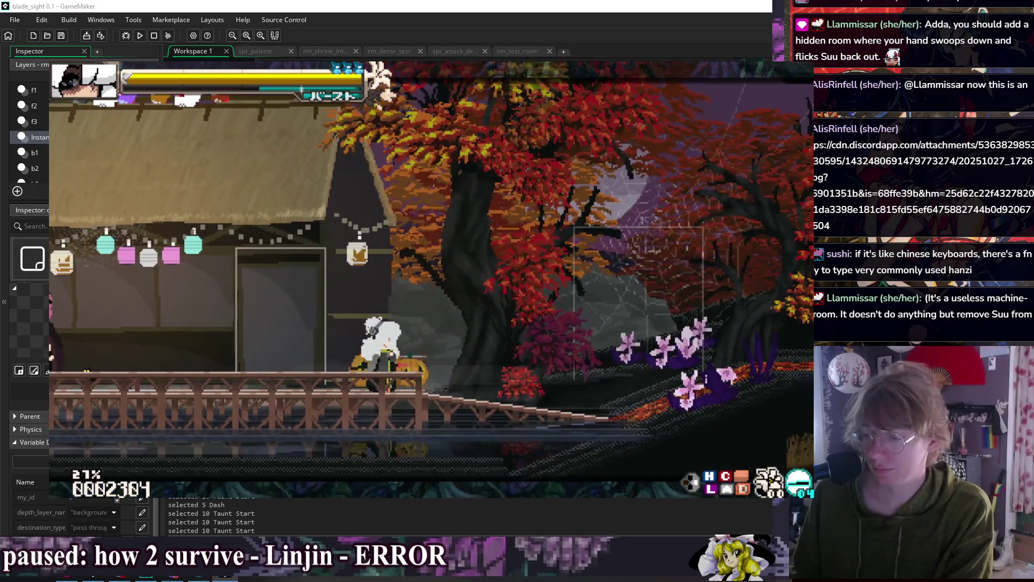
key("Left")
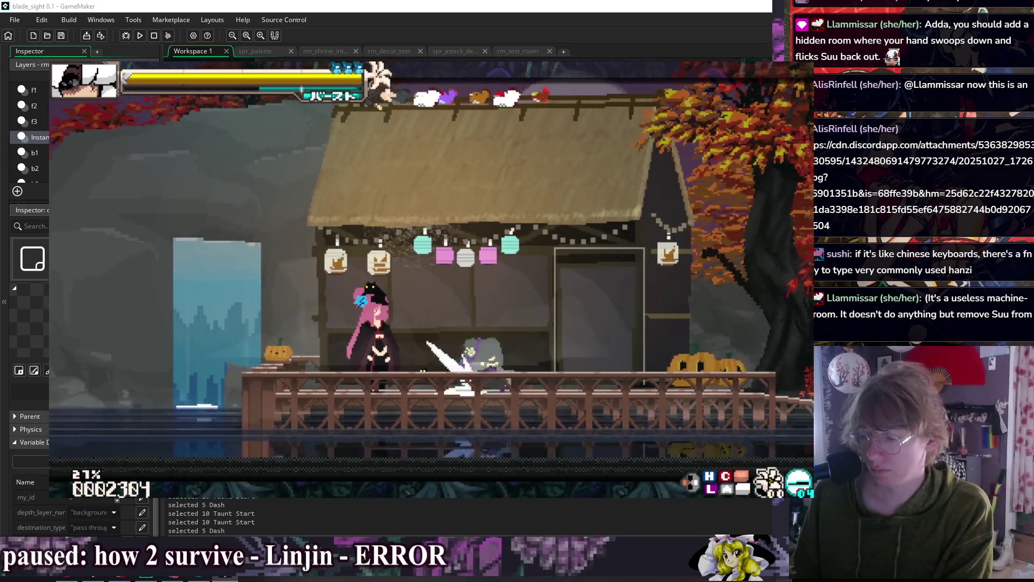
key("Right")
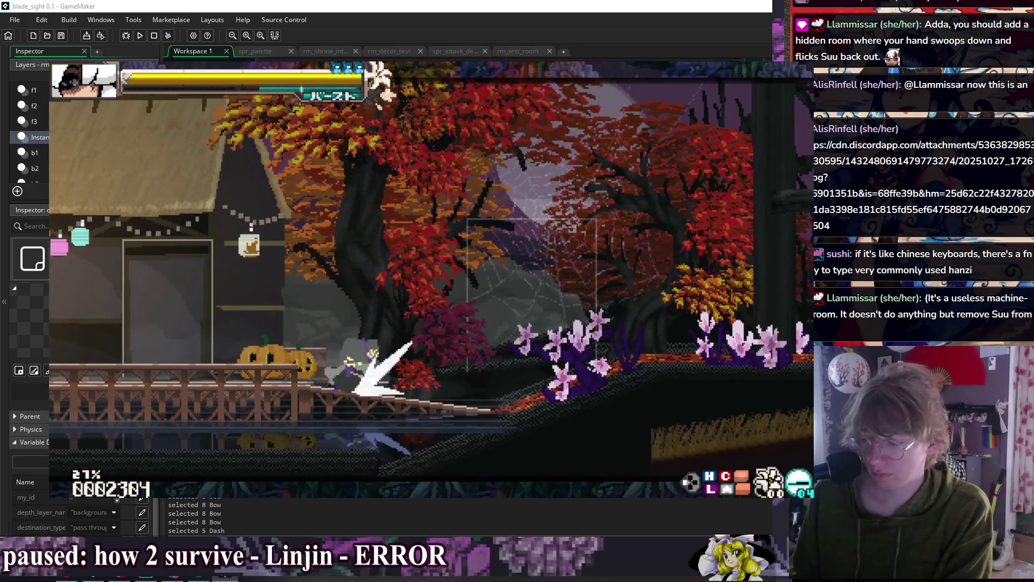
key("Left")
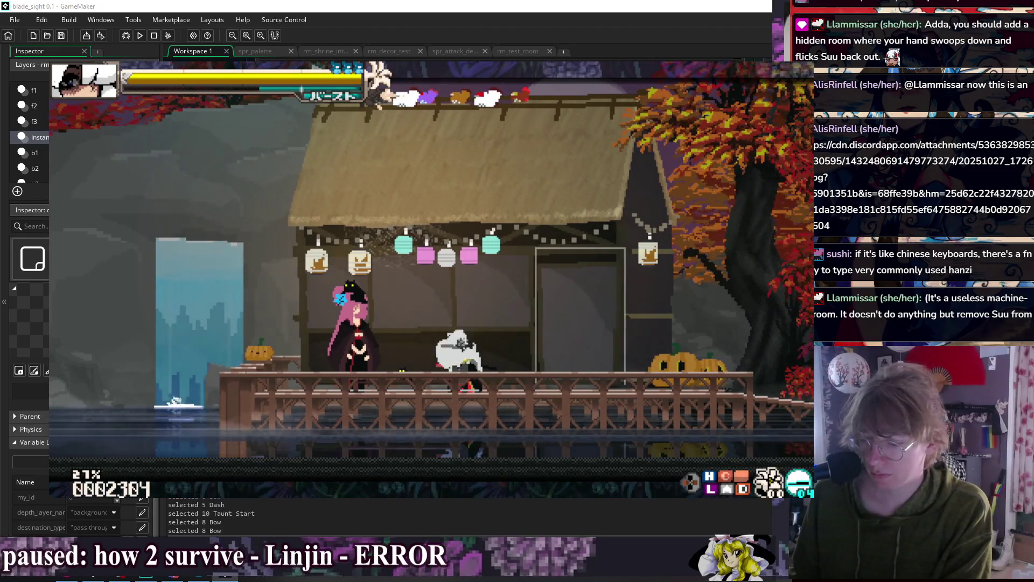
- Chain forward and down heavy katana attacks, dashes and a Dragon Slash beside the autumn tree
key("x")
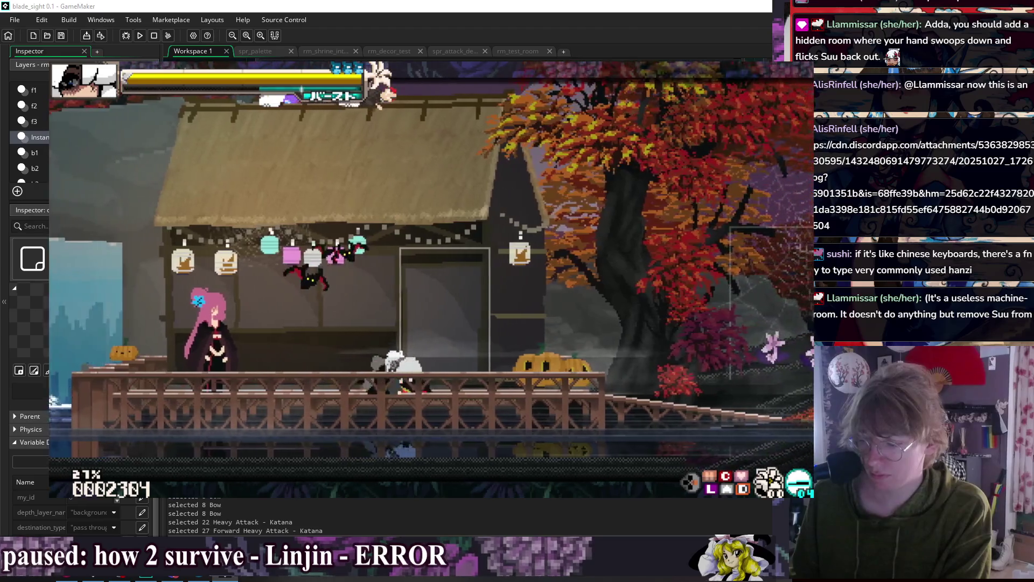
key("x")
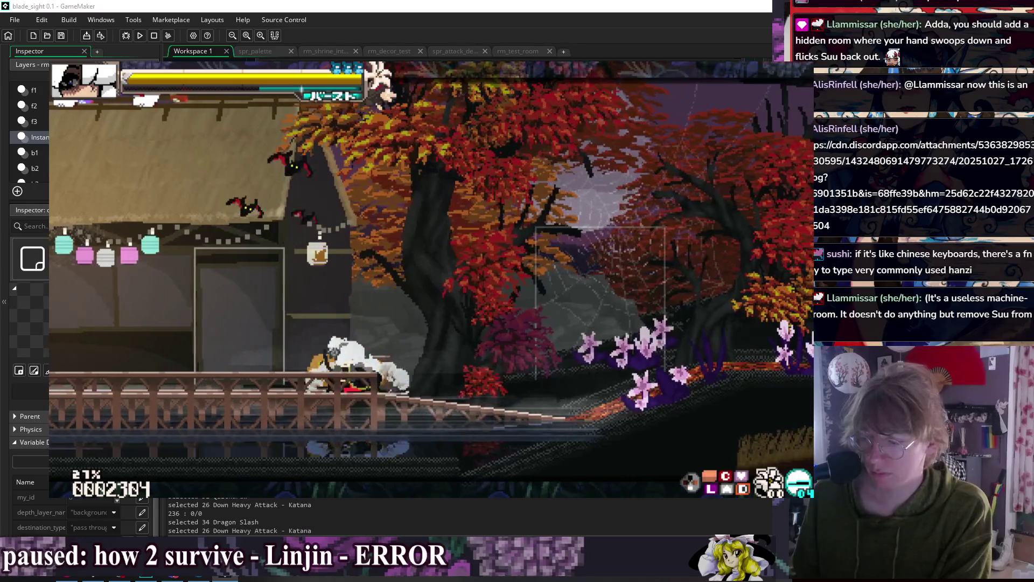
key("c")
key("x")
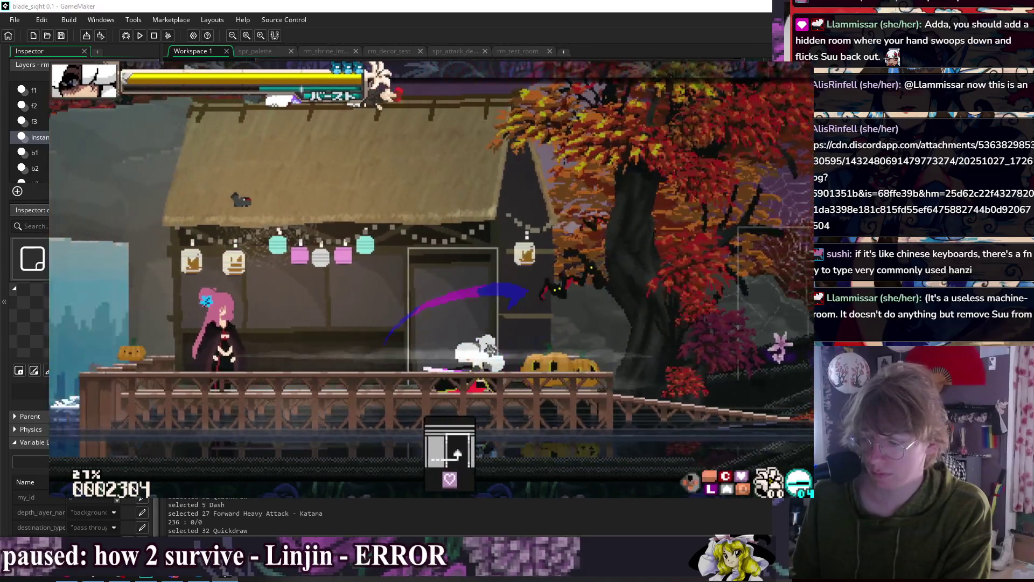
key("c")
key("x")
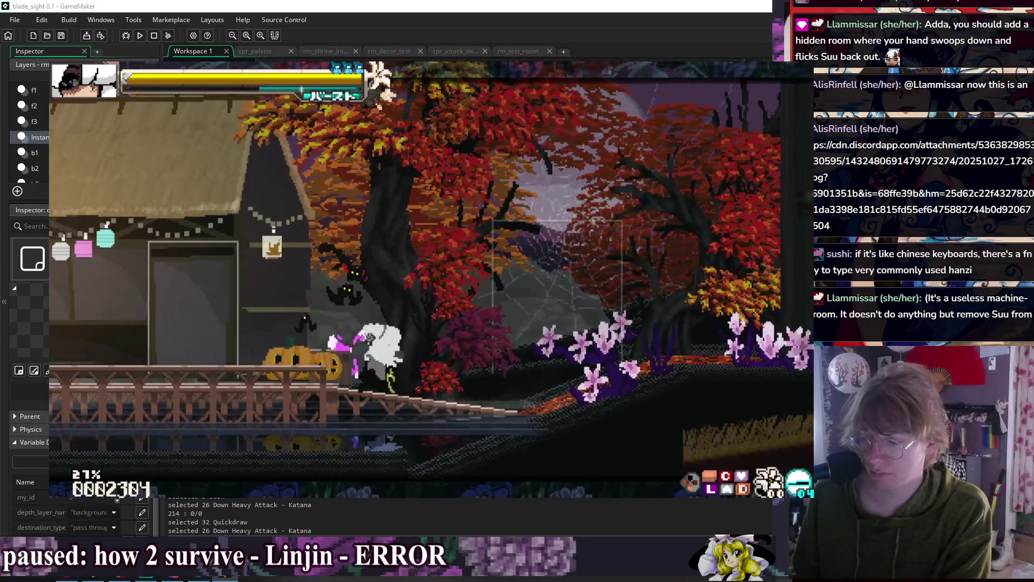
key("v")
key("c")
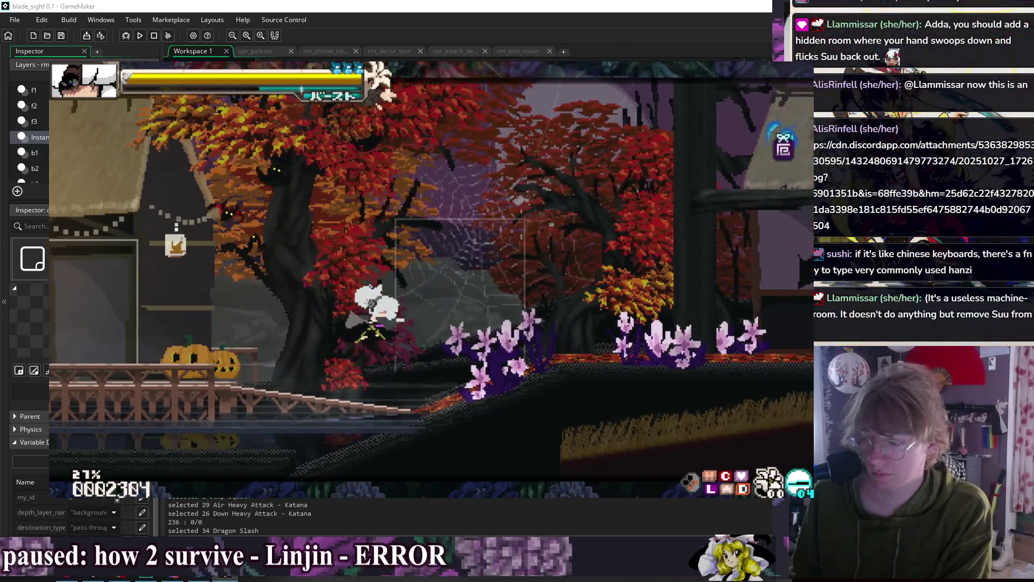
key("x")
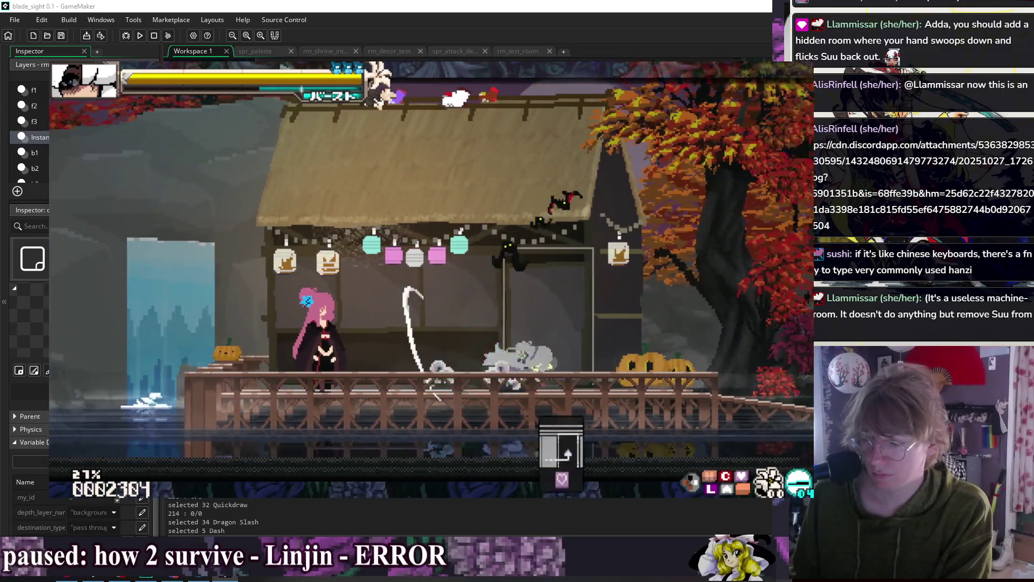
key("x")
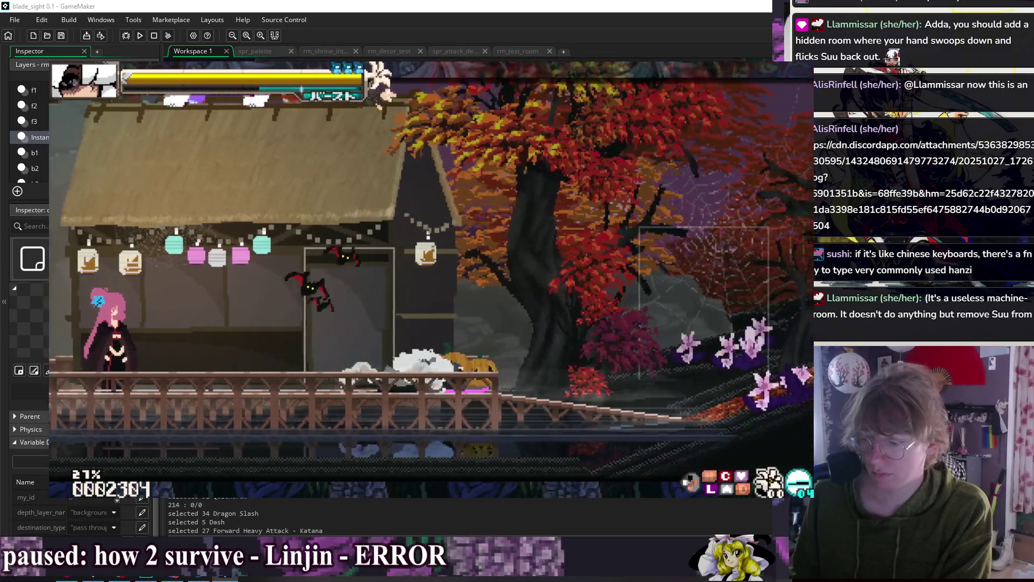
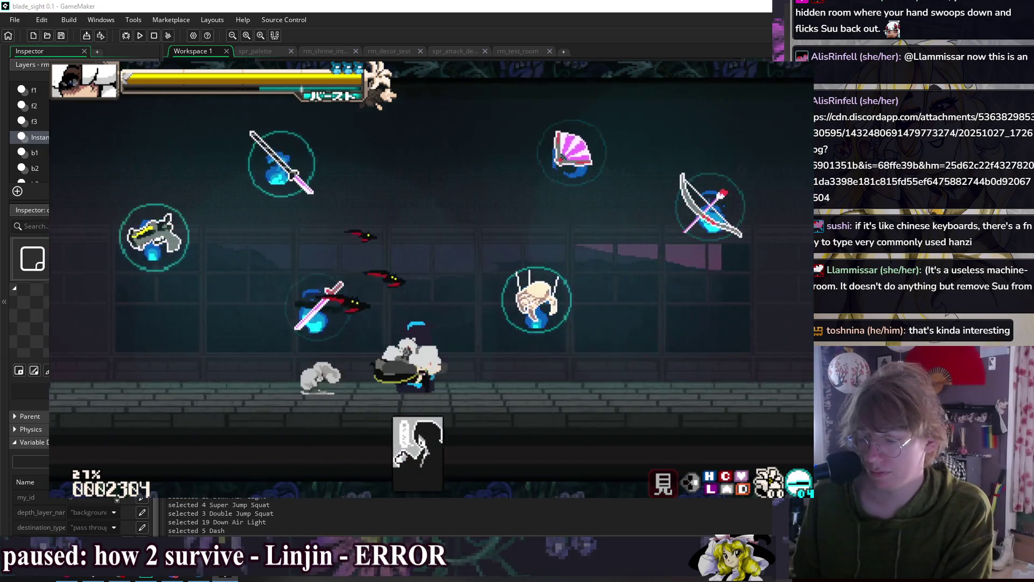
- Close the previous test run and start a fresh build of the game
key("Escape")
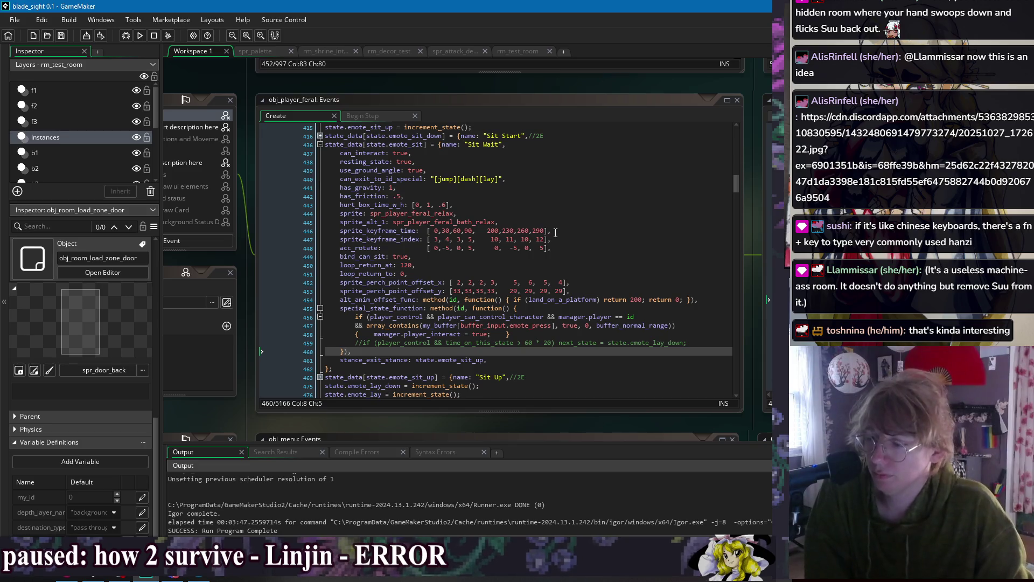
left_click(471, 196)
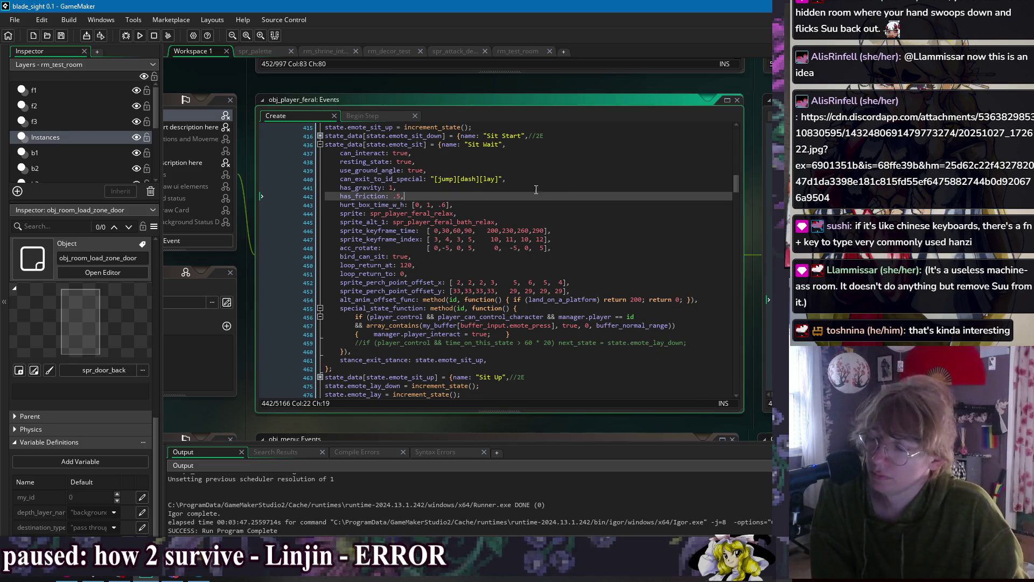
left_click(139, 35)
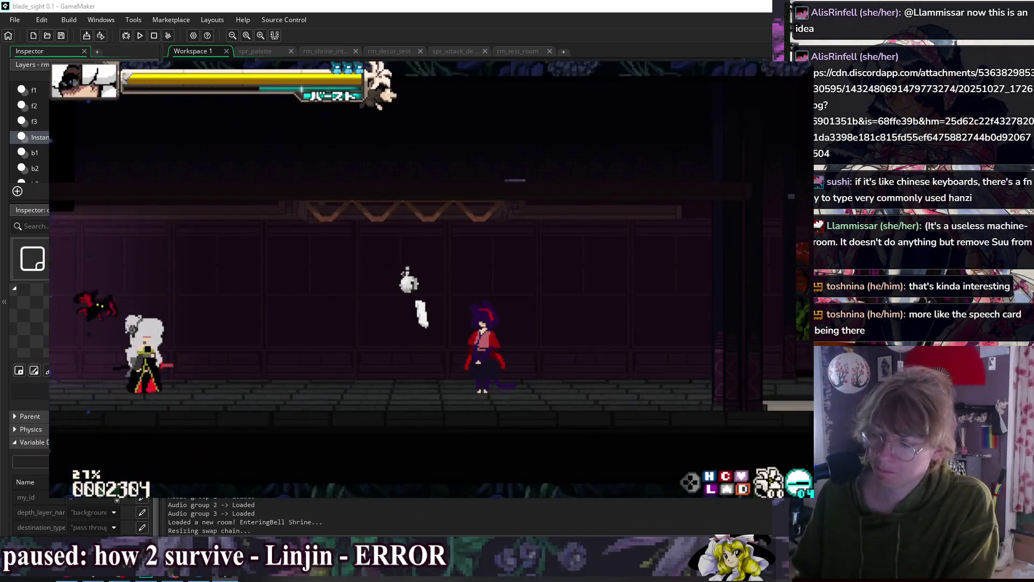
- In the running game, jump, then reach Pause > Settings > Debug Options
key("space")
key("Escape")
key("Down")
key("Down")
key("Down")
key("Return")
key("Down")
key("Down")
key("Down")
key("Down")
key("Return")
key("Down")
key("Down")
key("Down")
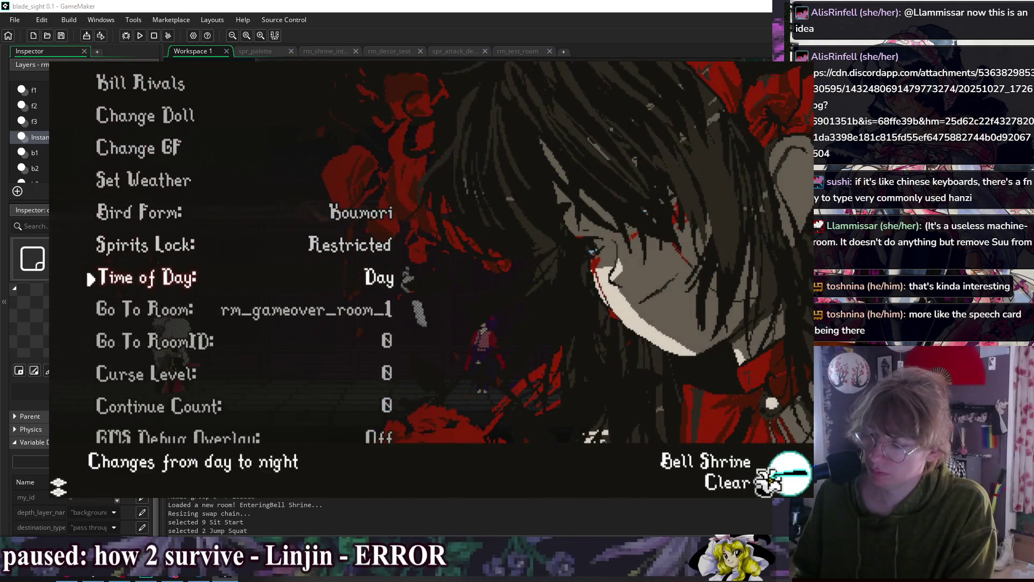
key("Up")
key("Up")
key("Up")
key("Up")
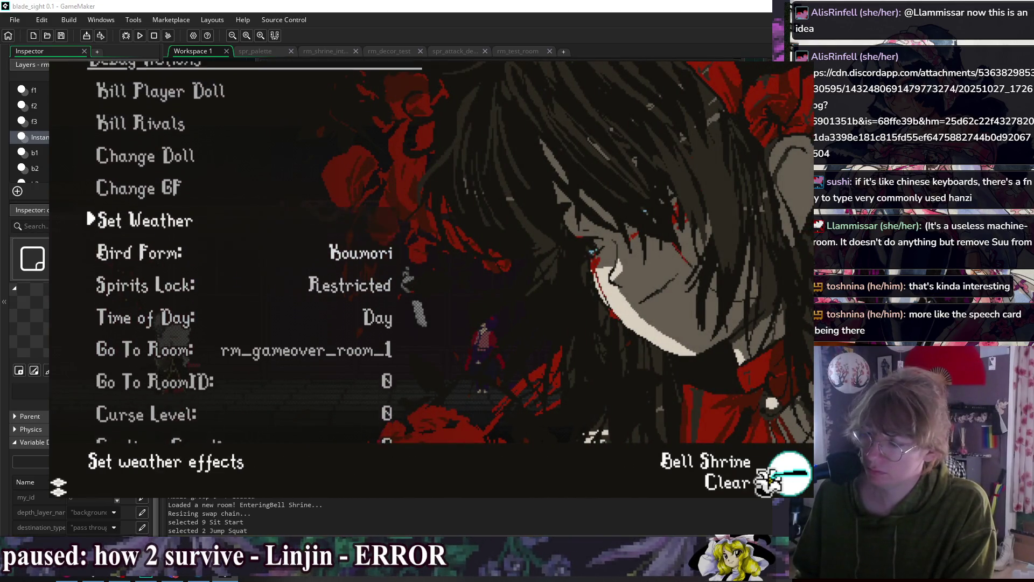
- Use Change Doll to play as Momiji and make her sit
key("Return")
key("Down")
key("Down")
key("Down")
key("Right")
key("Right")
key("Down")
key("Return")
key("Down")
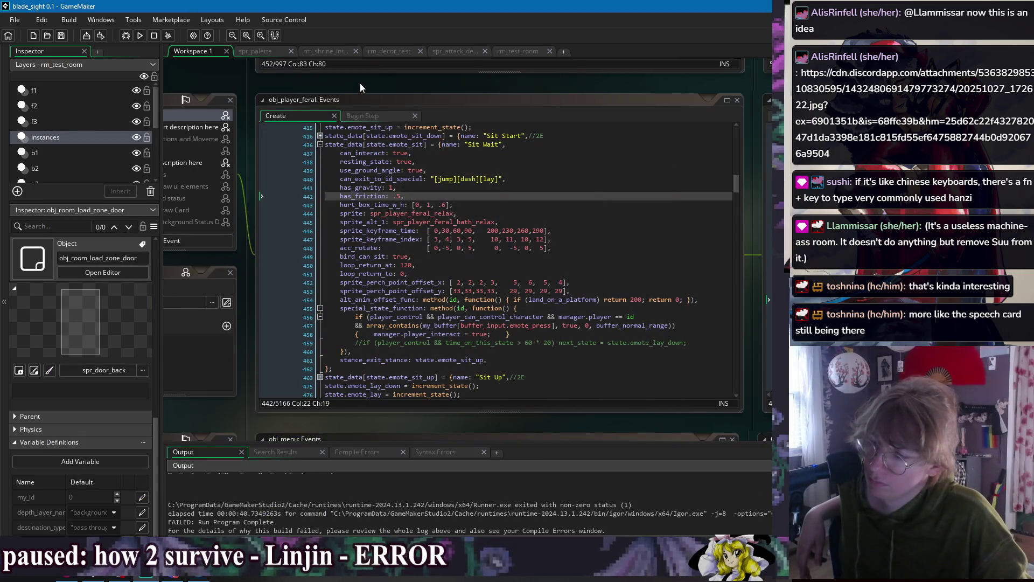
- Bring up obj_game_manager's Begin Step event code through the Windows list
right_click(360, 83)
mouse_move(379, 99)
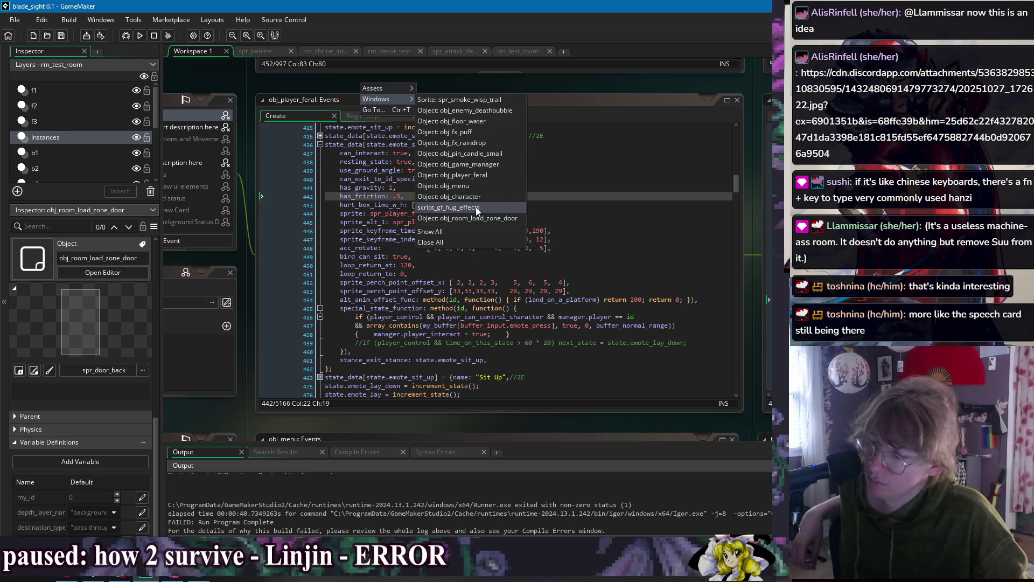
left_click(485, 164)
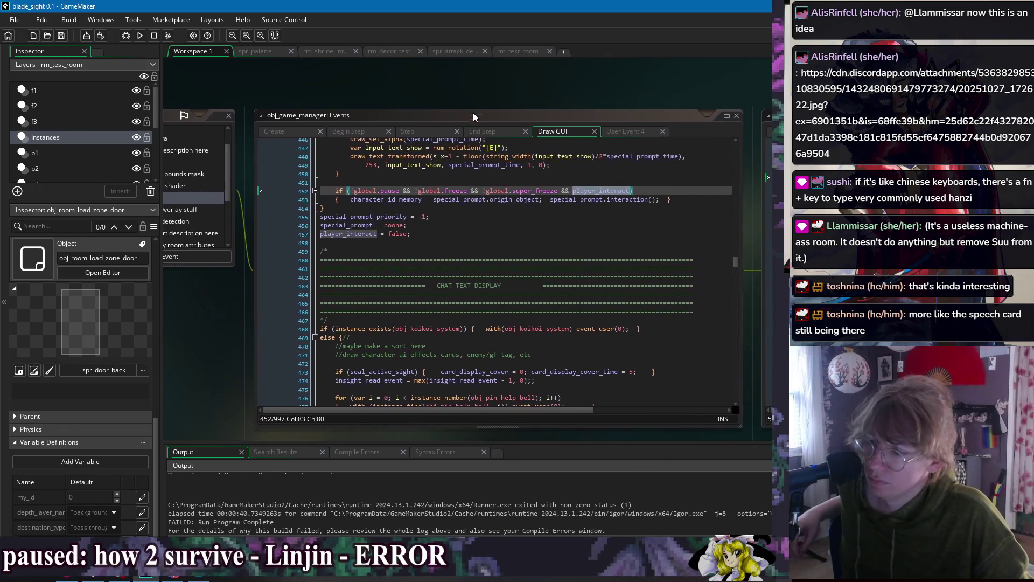
left_click(459, 191)
left_click(356, 133)
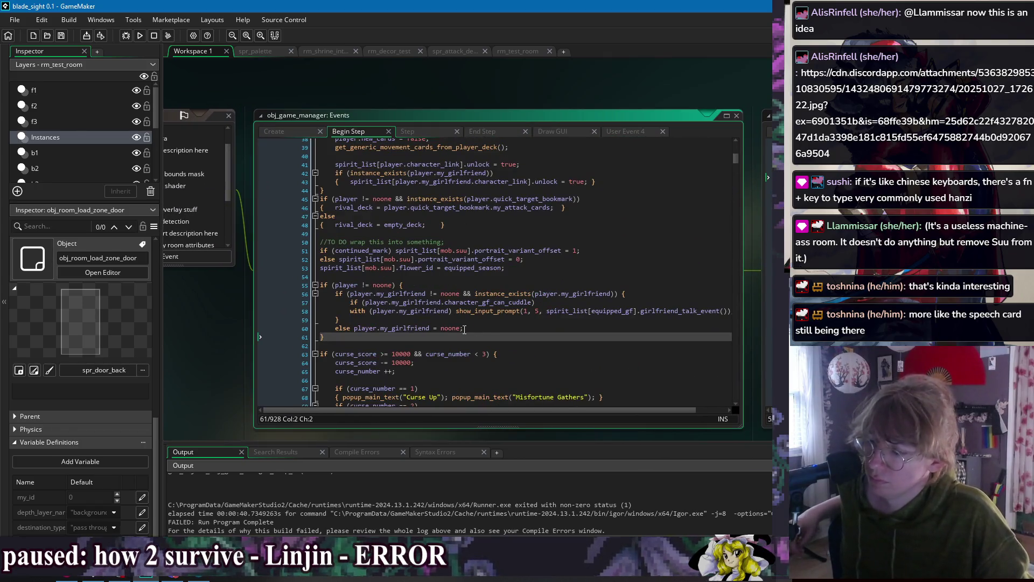
- Change the spirit_list index on line 58 to character_link, save, and run a build
double_click(621, 311)
type("player.")
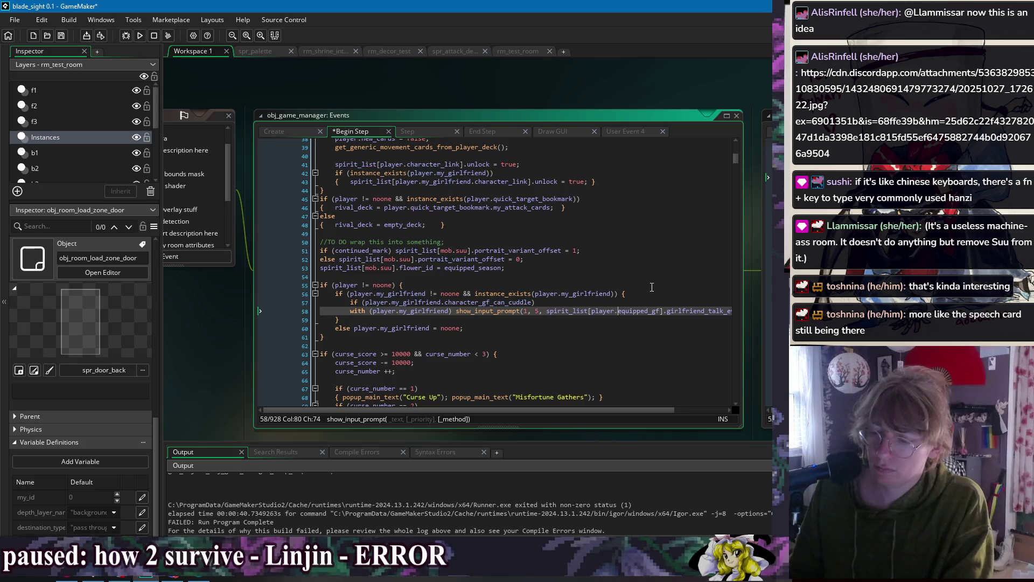
left_click(652, 276)
left_click(139, 35)
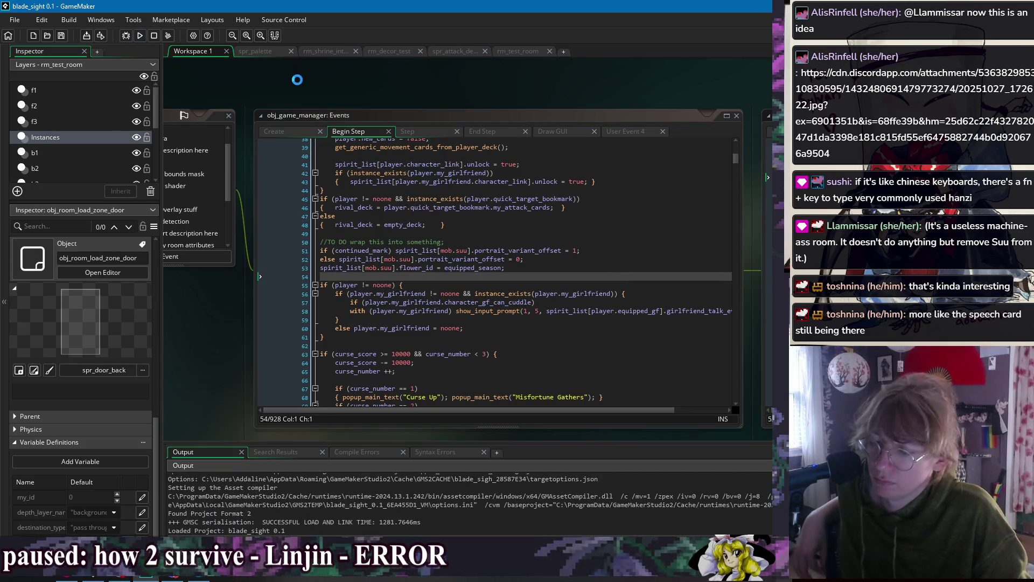
left_click(661, 311)
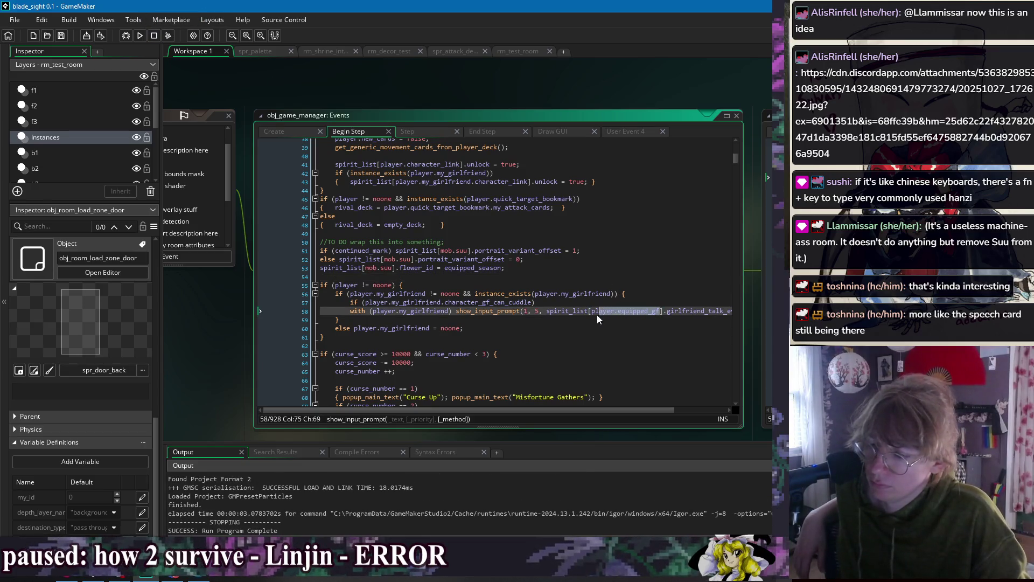
type("equ")
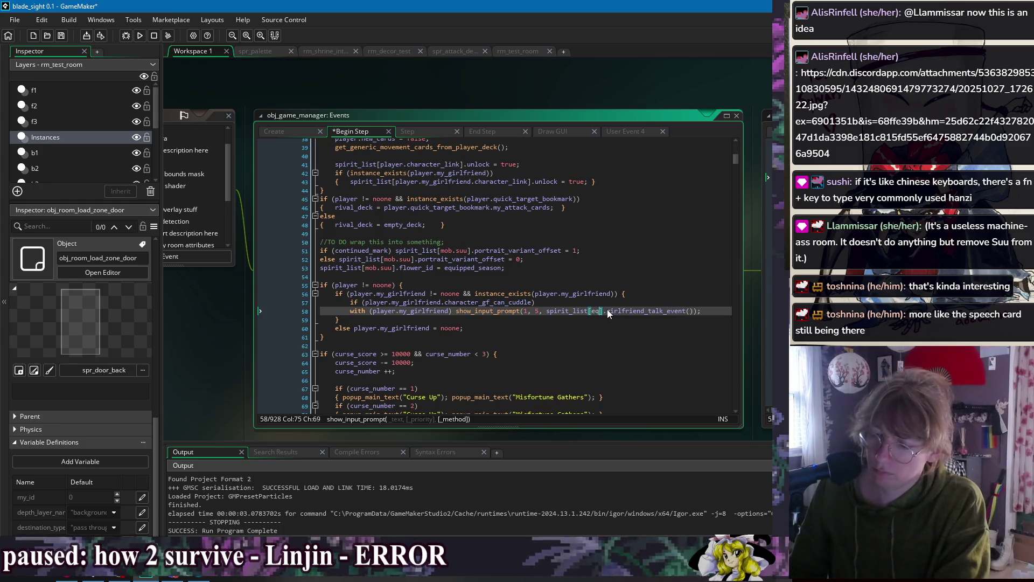
type("ipped_gf")
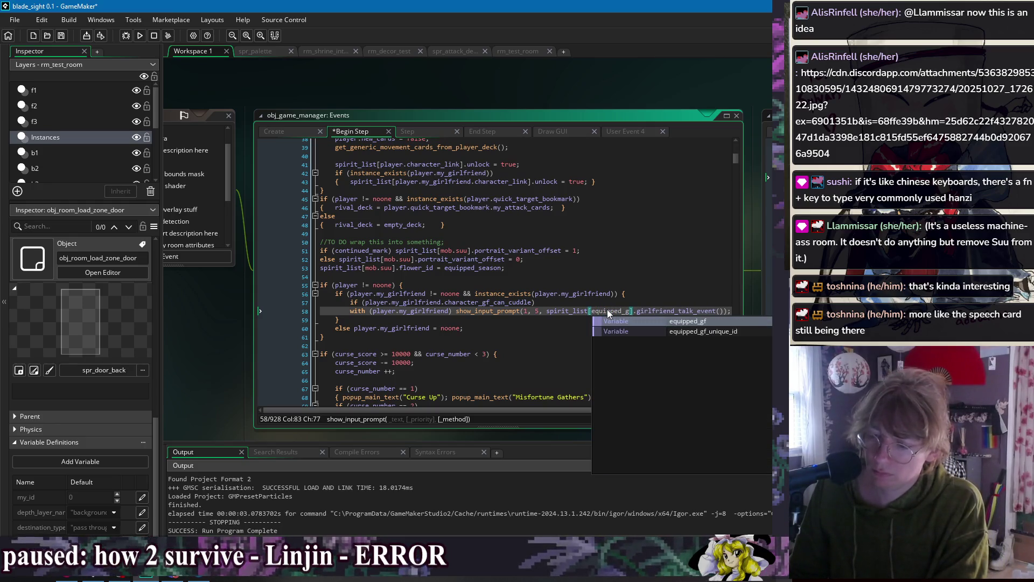
key("ctrl+s")
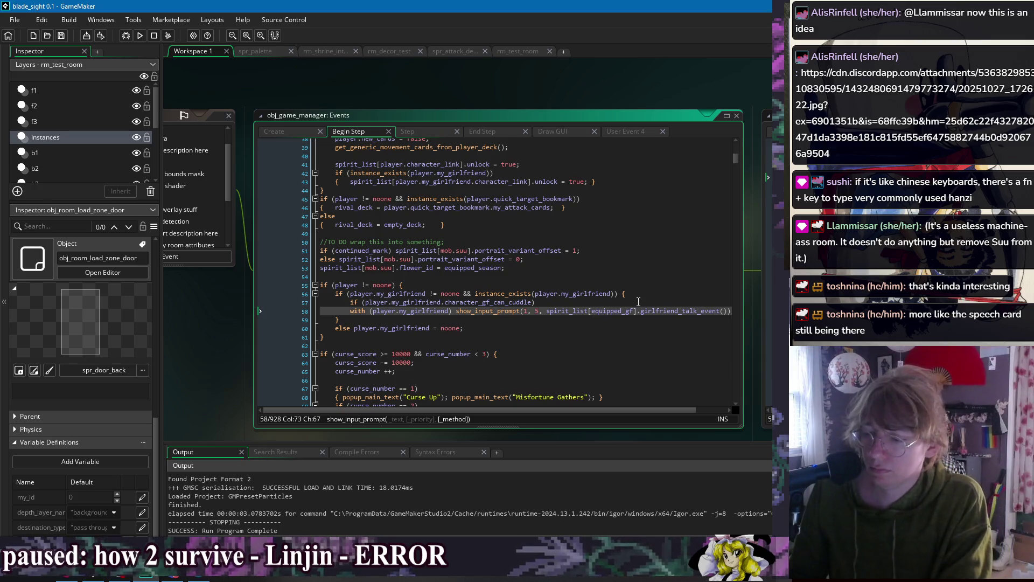
key("BackSpace")
key("BackSpace")
key("BackSpace")
type("haracter_link")
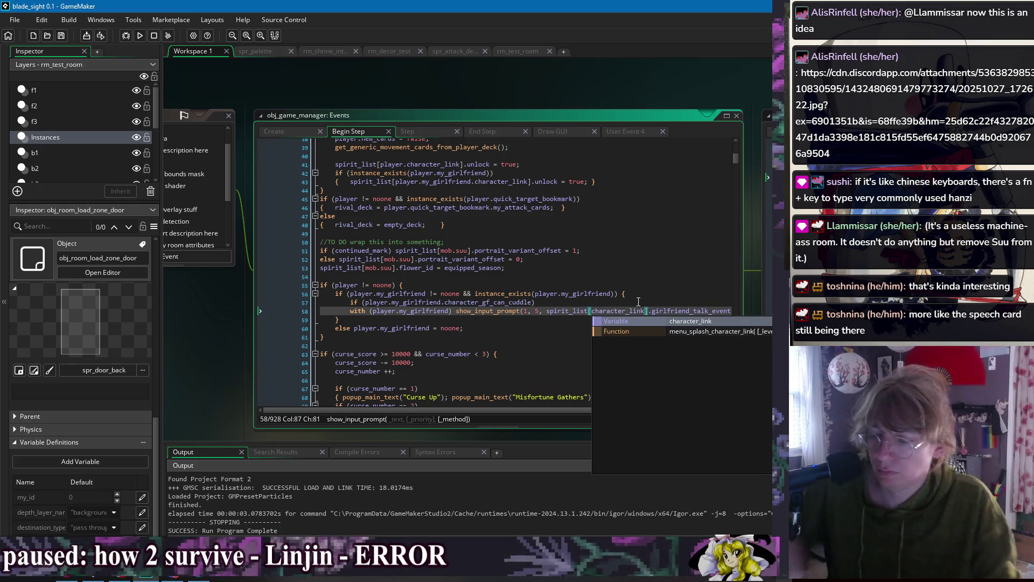
left_click(638, 302)
left_click(141, 37)
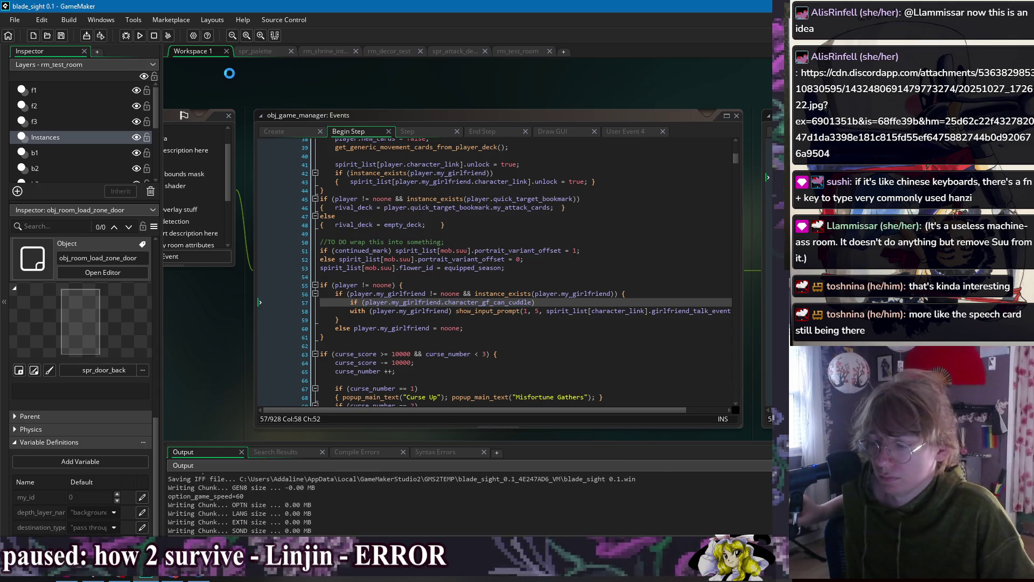
- Prefix spirit_list with 'manager.' on line 58, save, and run the game
left_click(547, 311)
type("manager.")
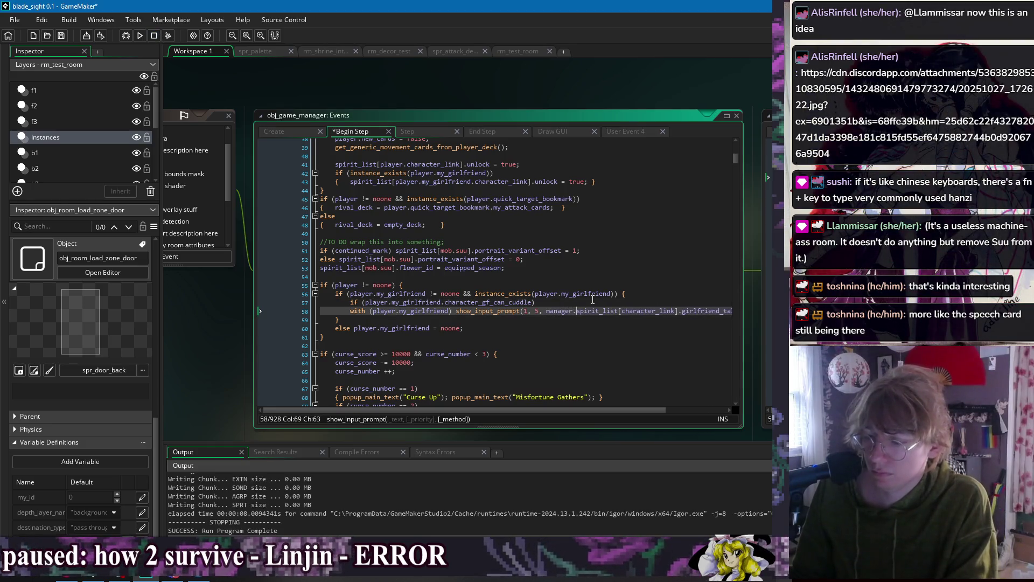
key("ctrl+s")
left_click(593, 299)
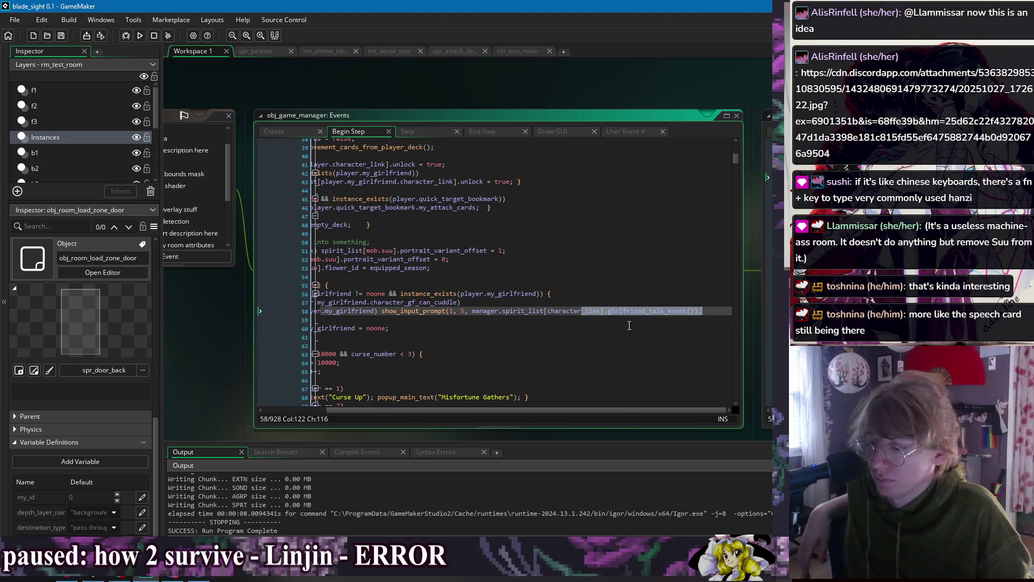
left_click(424, 320)
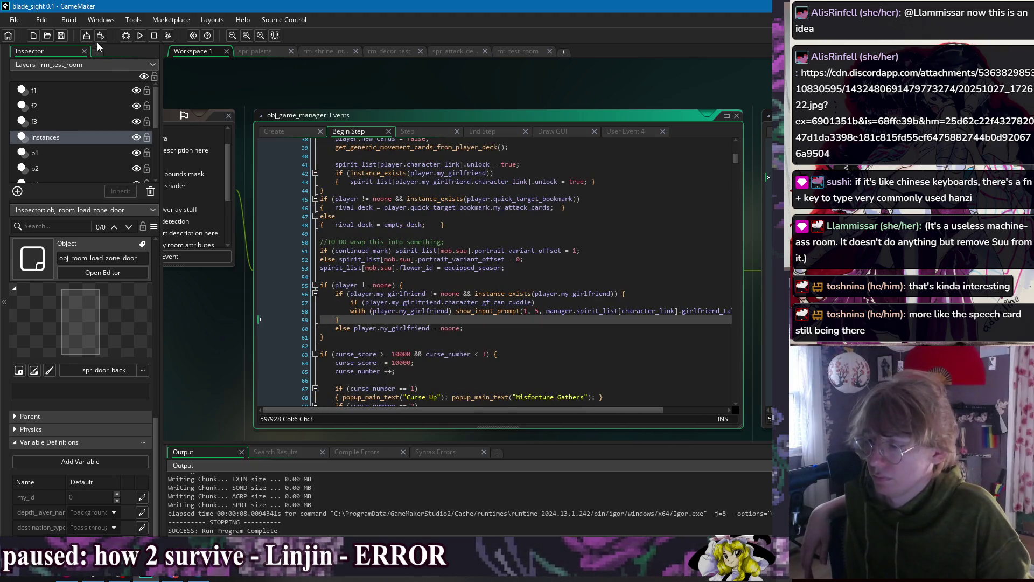
left_click(141, 36)
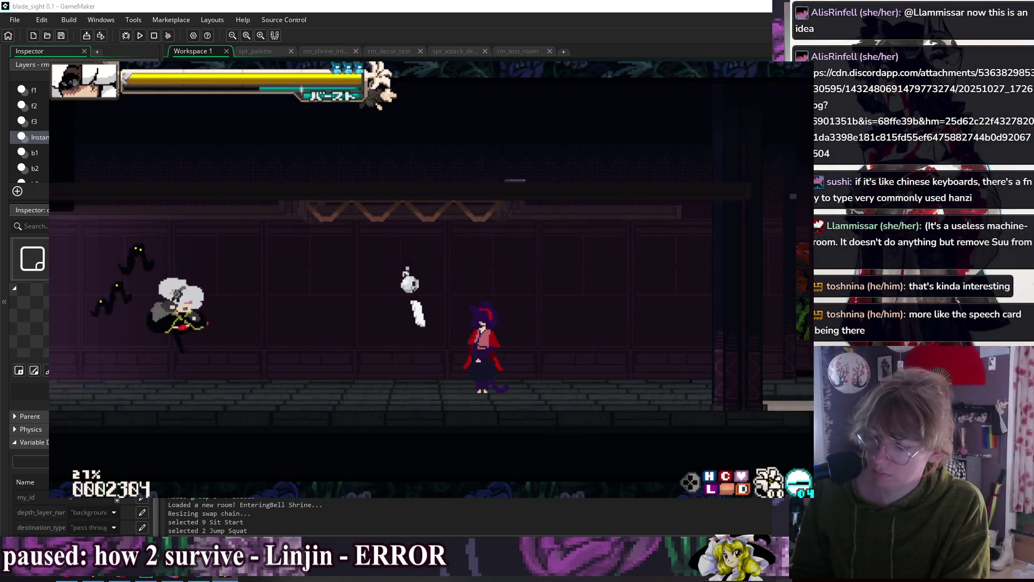
- Pick Momiji under the F1 debug Change GF grid, play briefly, then close the game
key("F1")
key("Down")
key("Down")
key("Down")
key("Down")
key("Down")
key("Down")
key("Right")
key("Right")
key("Return")
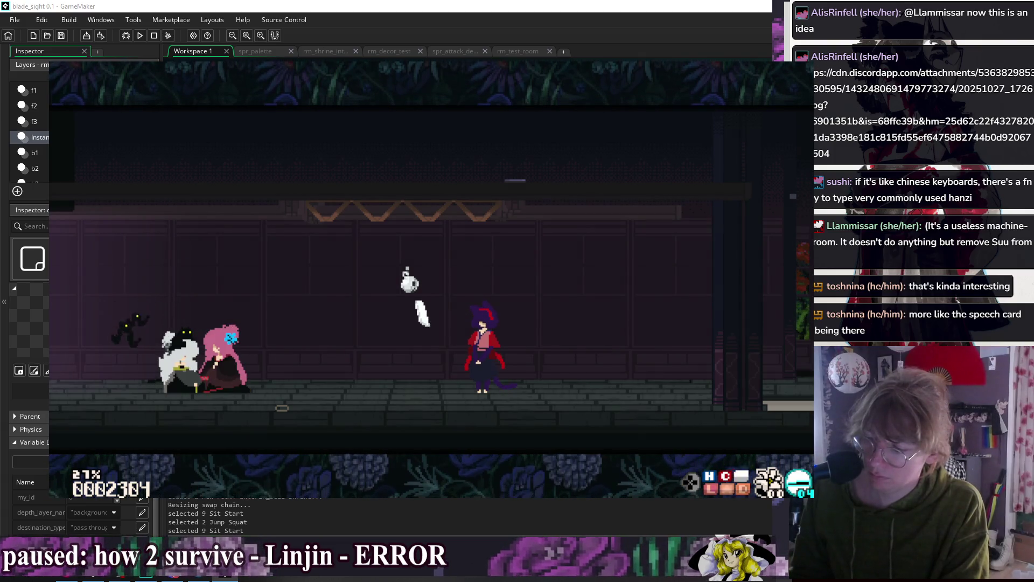
key("Escape")
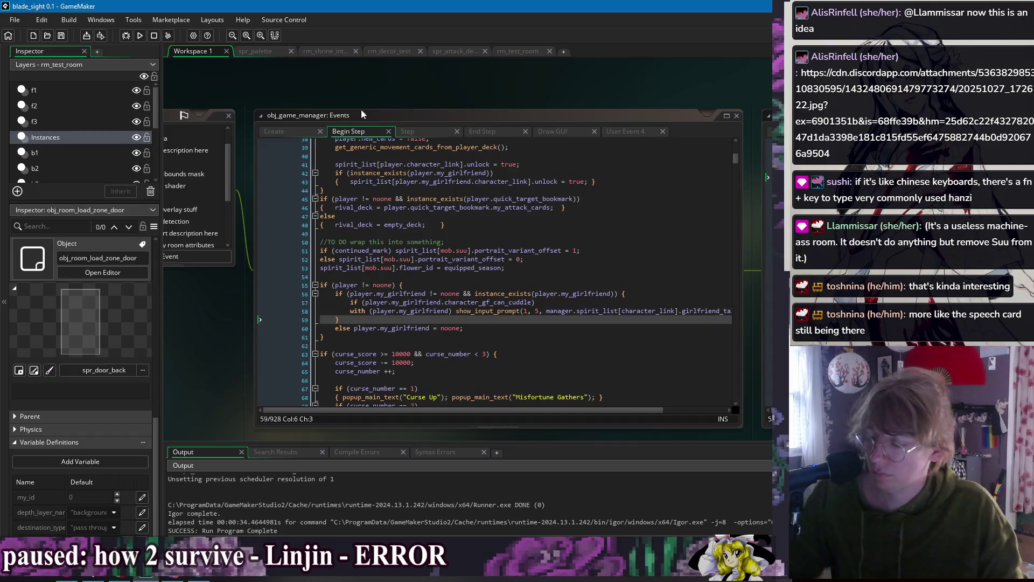
- Leave the Begin Step code and switch to obj_player_feral's events code via the Windows list
left_click(518, 338)
left_click(525, 328)
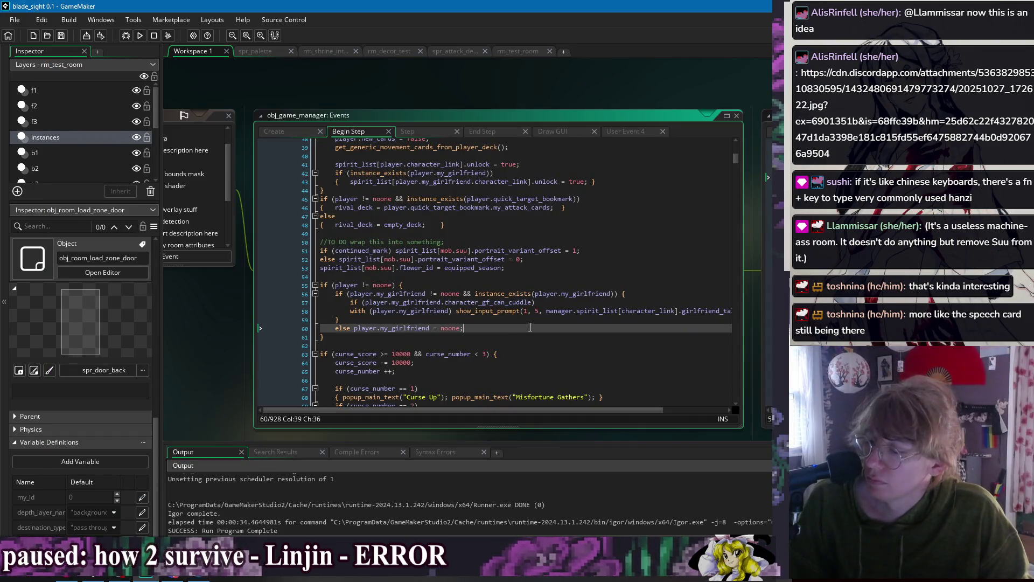
left_click(532, 320)
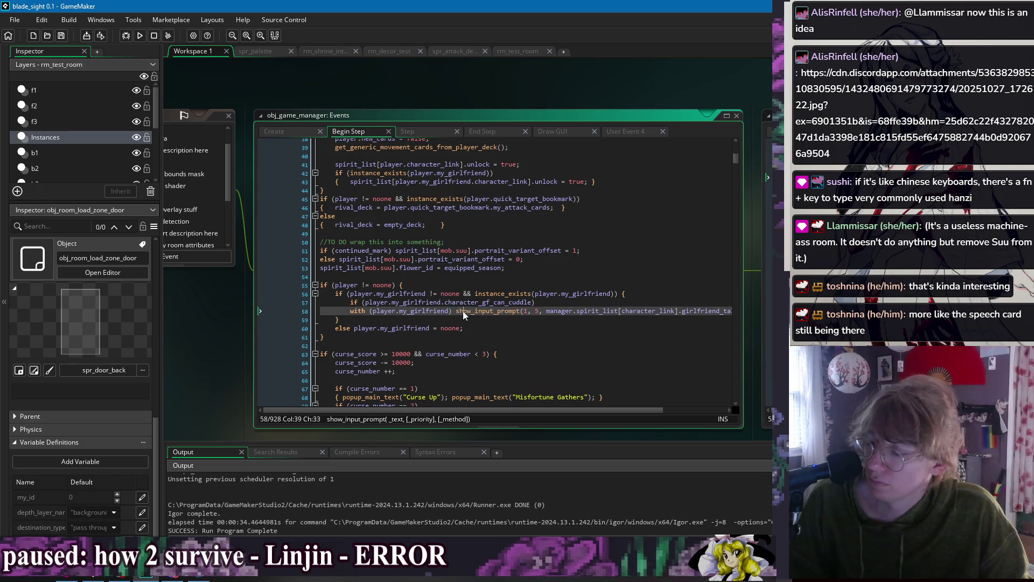
left_click(639, 106)
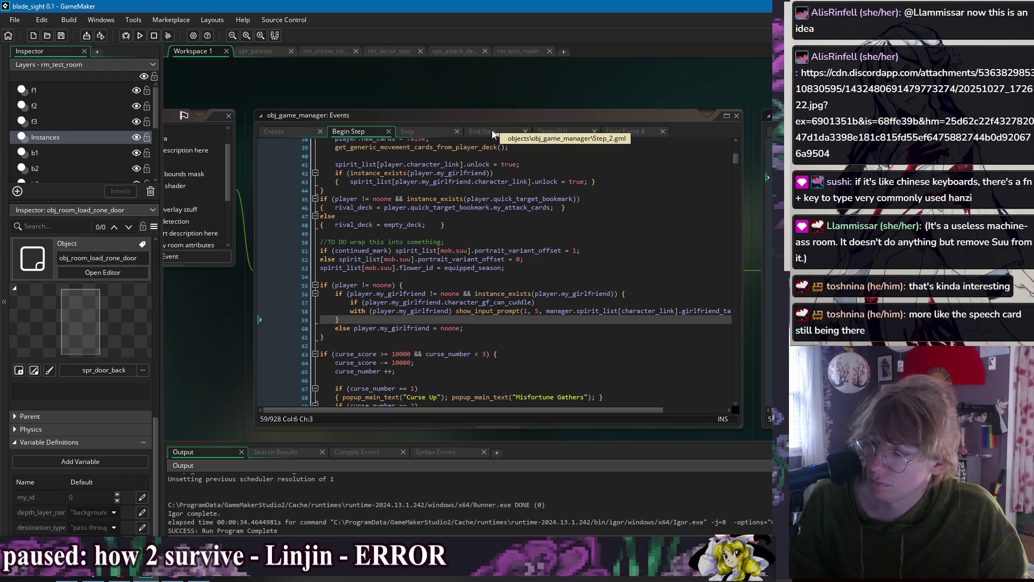
mouse_move(598, 87)
left_mouse_down()
mouse_move(309, 95)
mouse_move(599, 95)
left_mouse_up()
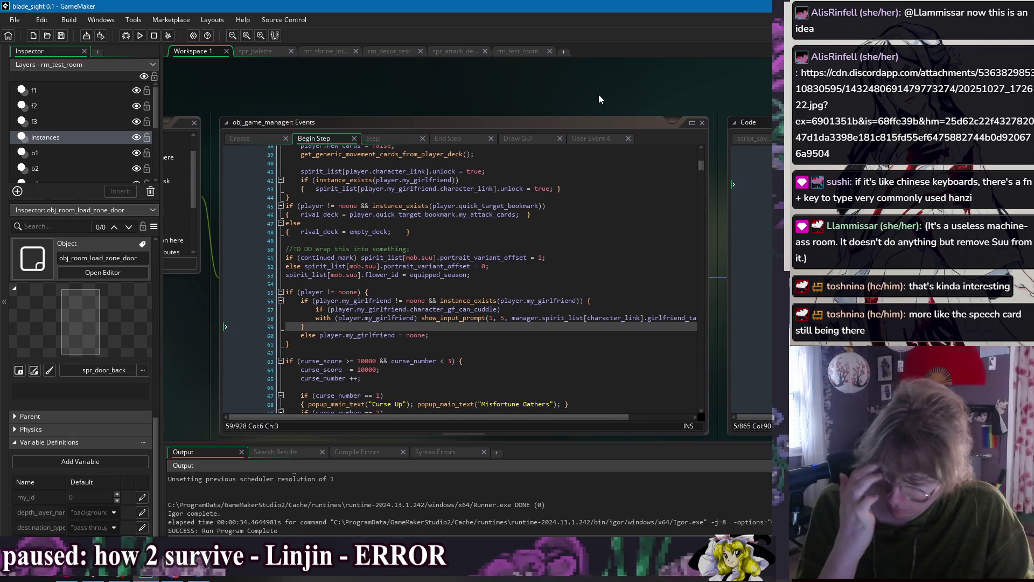
right_click(422, 71)
mouse_move(436, 88)
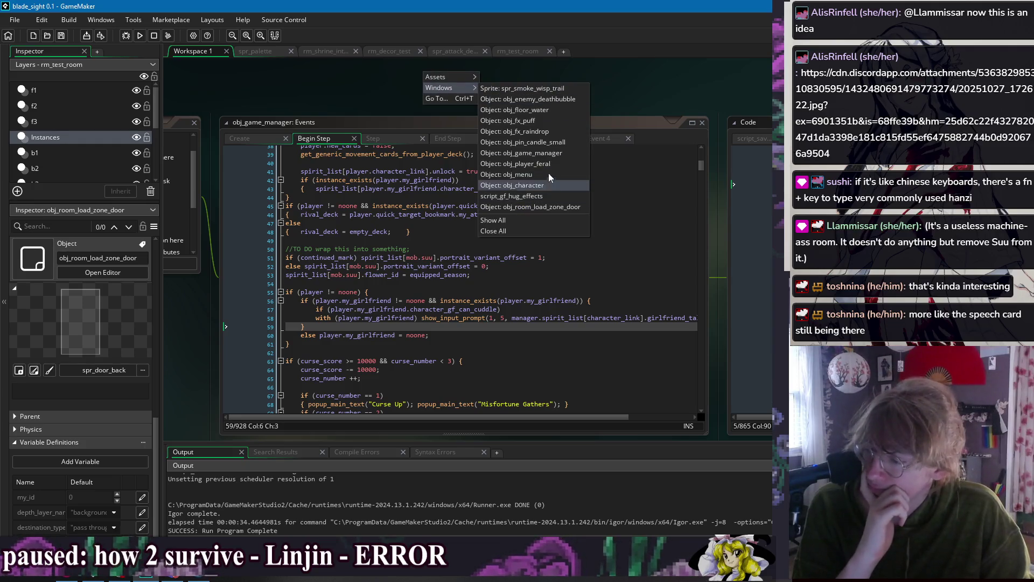
left_click(554, 164)
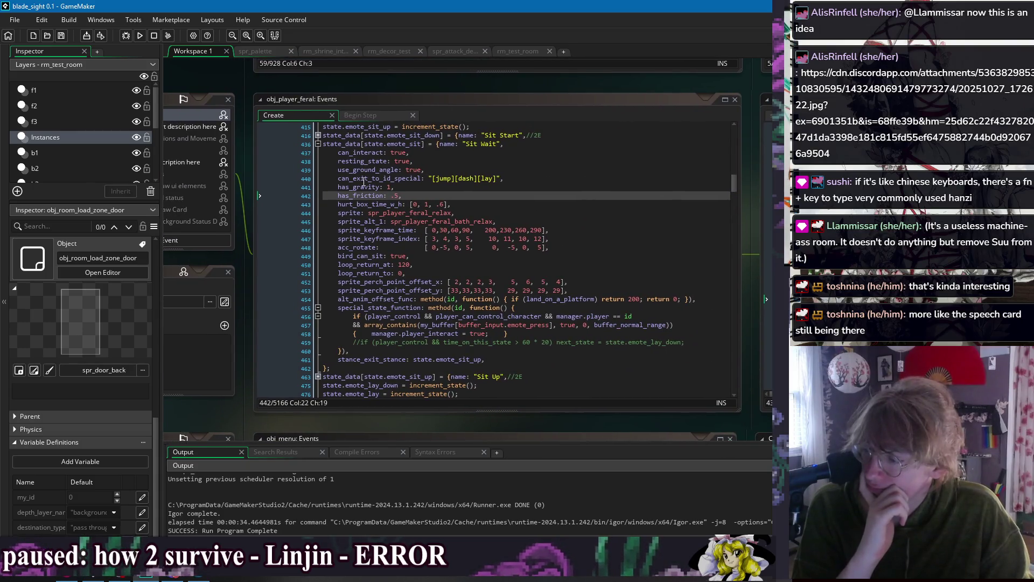
- Inspect the Sit Wait interaction condition and add the missing ')' to line 457
double_click(364, 153)
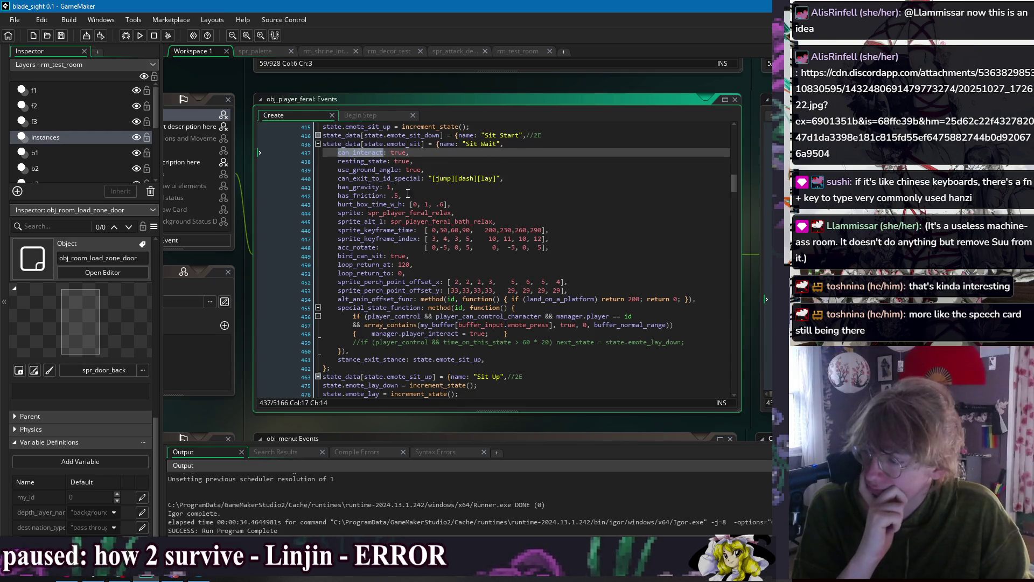
left_click(441, 170)
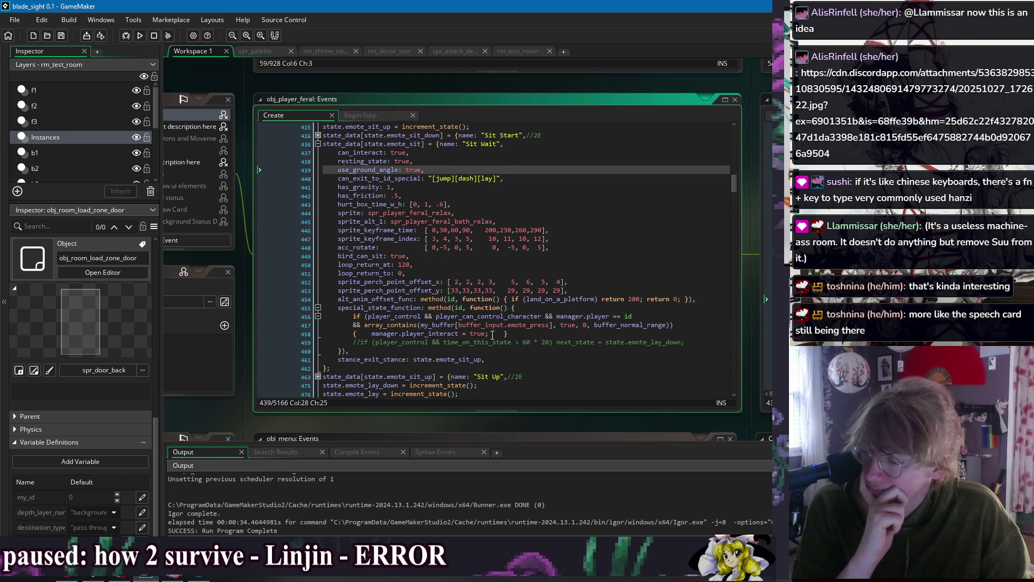
left_click(519, 334)
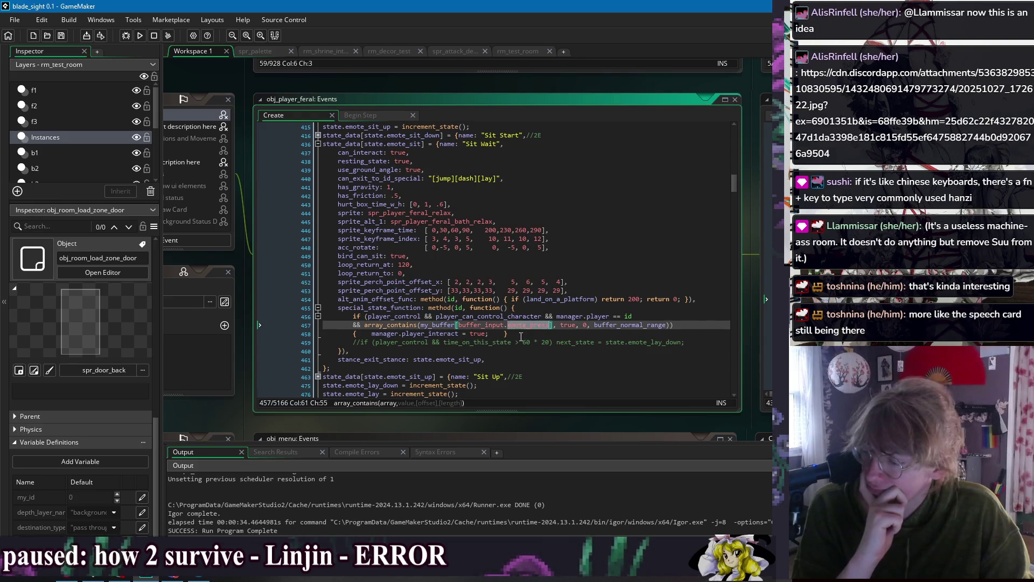
left_click(419, 333)
double_click(418, 334)
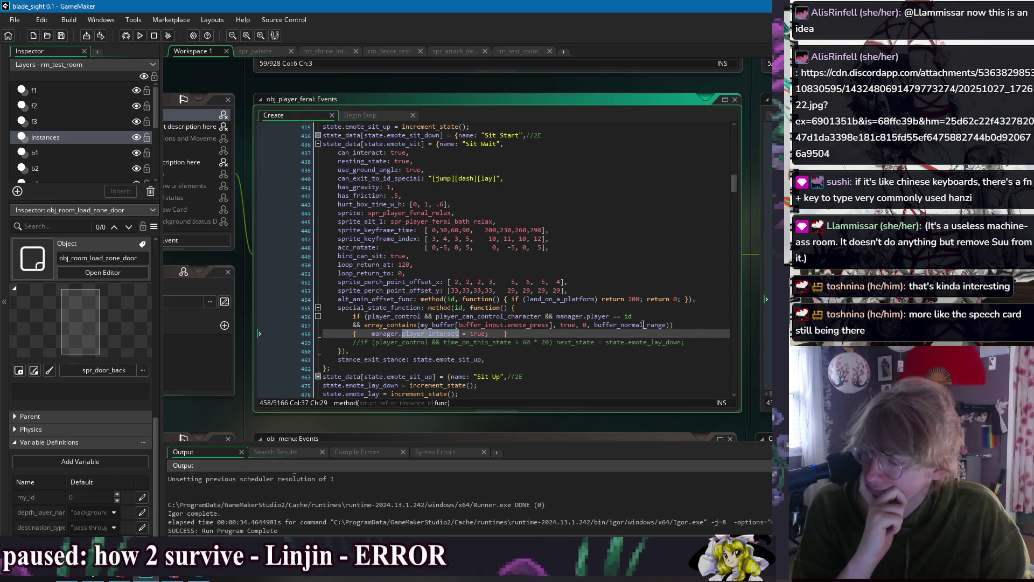
left_click(594, 325)
left_click(428, 325)
left_click(595, 326)
type(")")
key("Down")
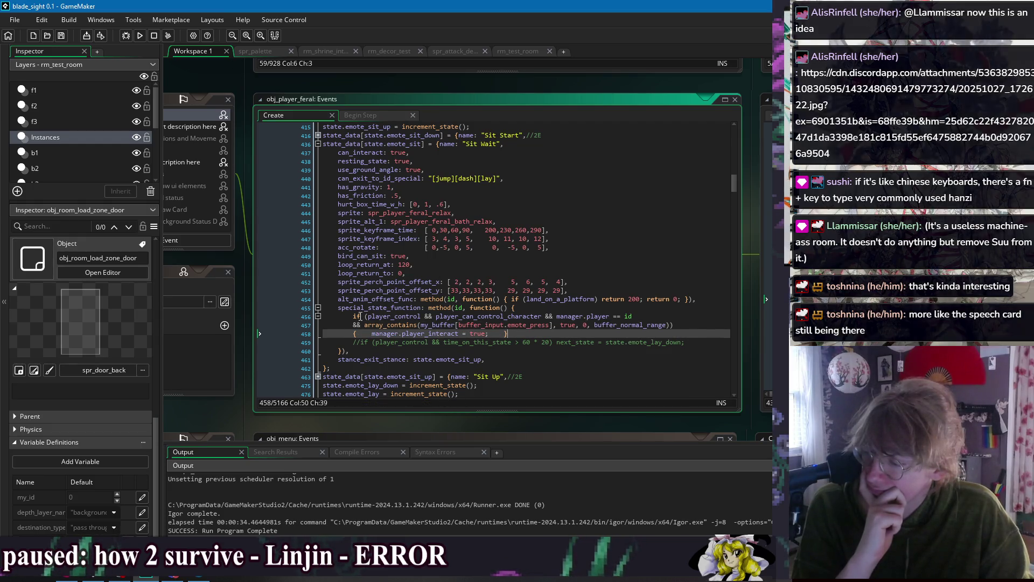
- Comment out lines 456–458 of the interaction condition with Ctrl+K and run the game
left_click(353, 316)
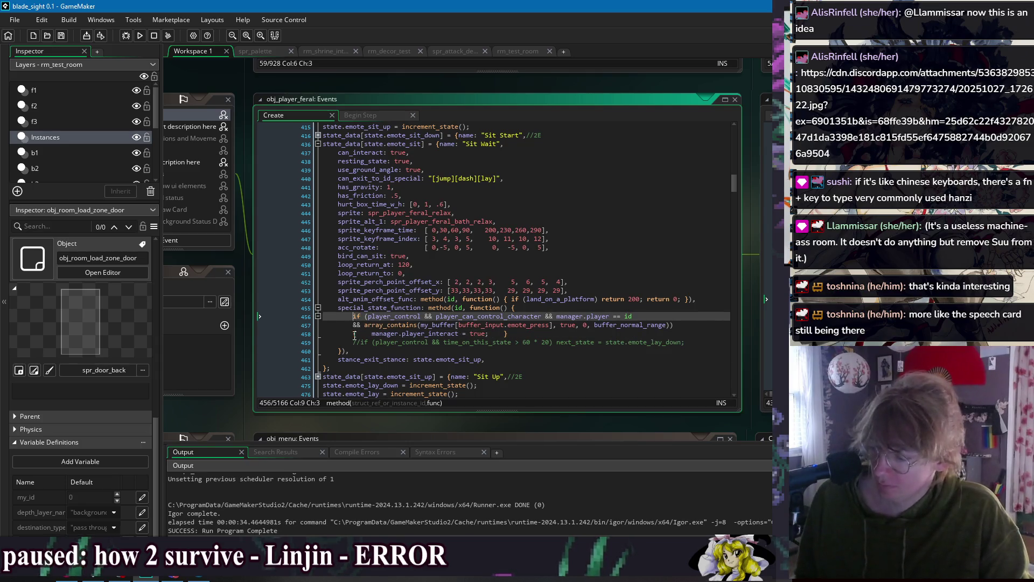
left_click(354, 332)
key("shift+Up")
key("shift+Up")
key("ctrl+k")
left_click(168, 35)
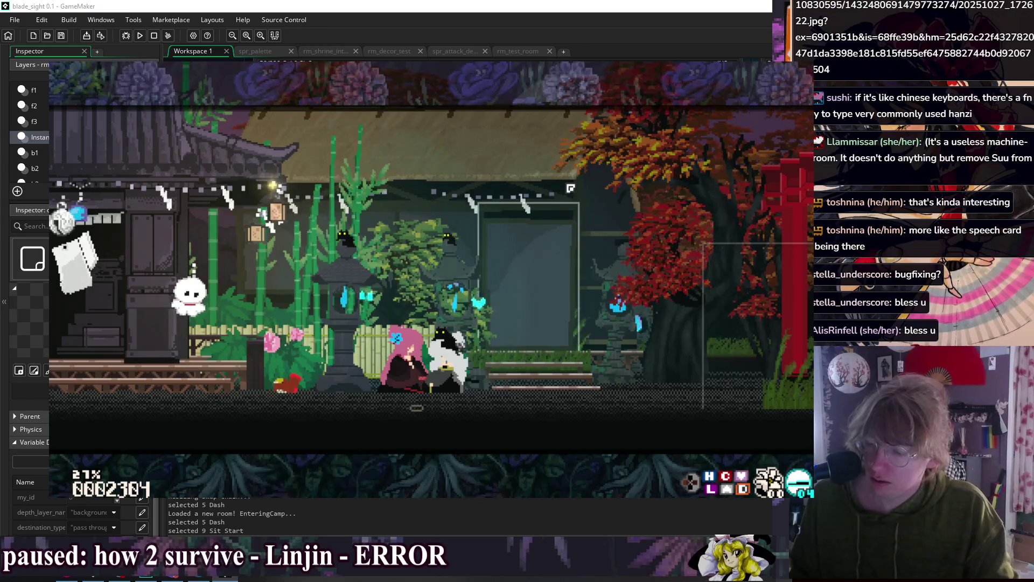
- Close the companion-talk test run, run the game once more, and close it again
key("Escape")
left_click(140, 35)
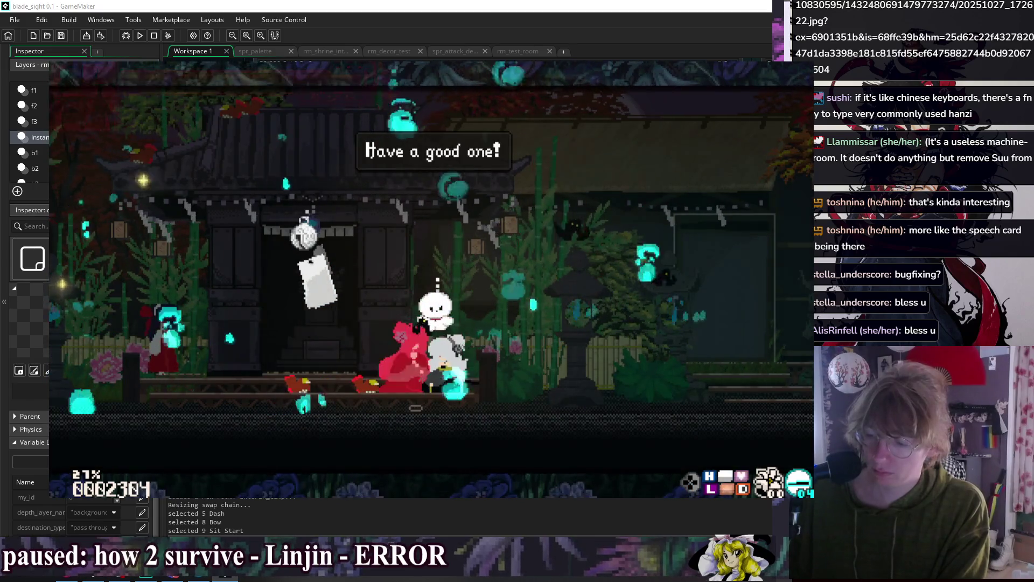
key("Escape")
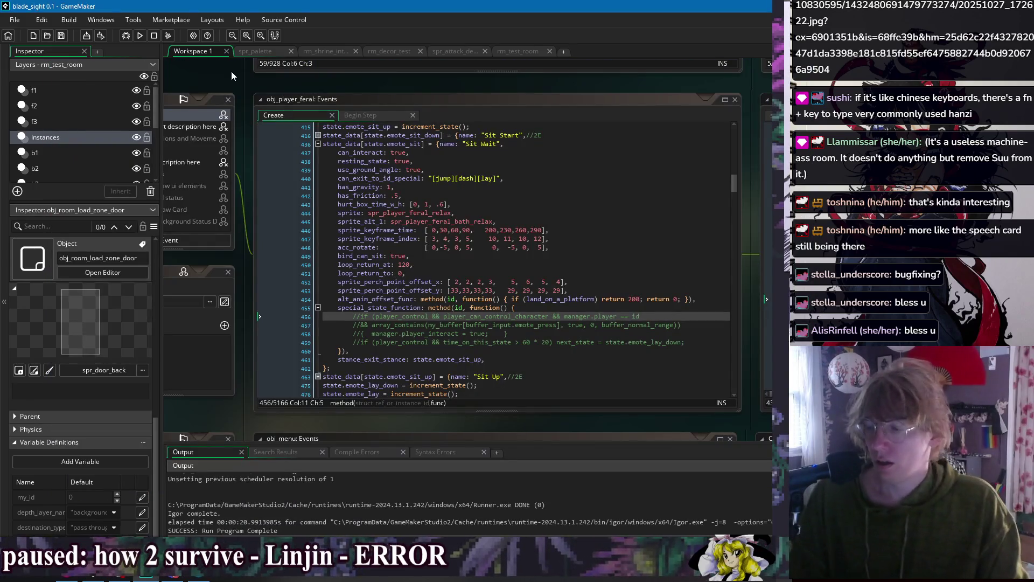
- Switch to obj_game_manager's events code and pan the workspace to centre it
right_click(393, 91)
mouse_move(409, 95)
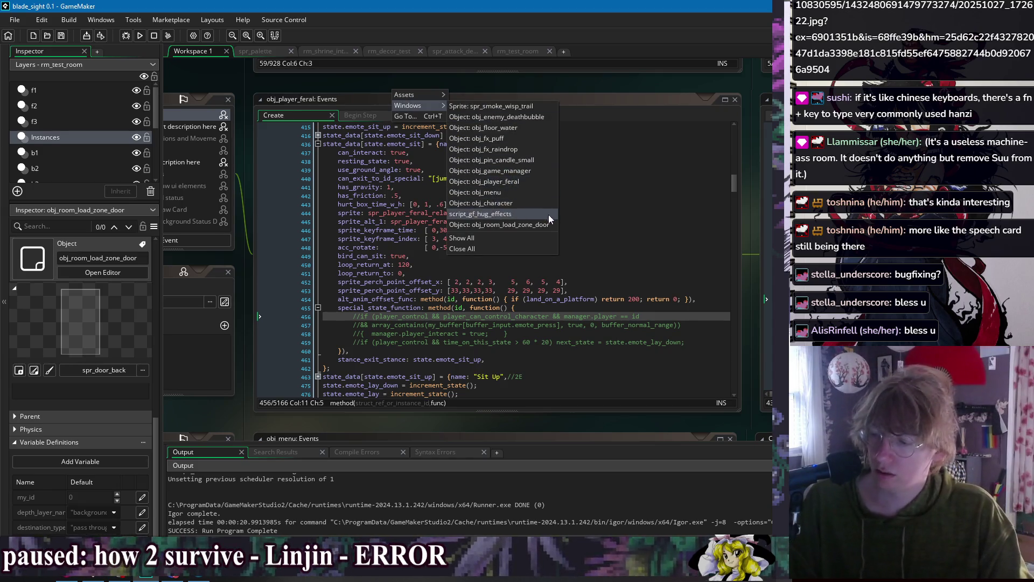
left_click(517, 171)
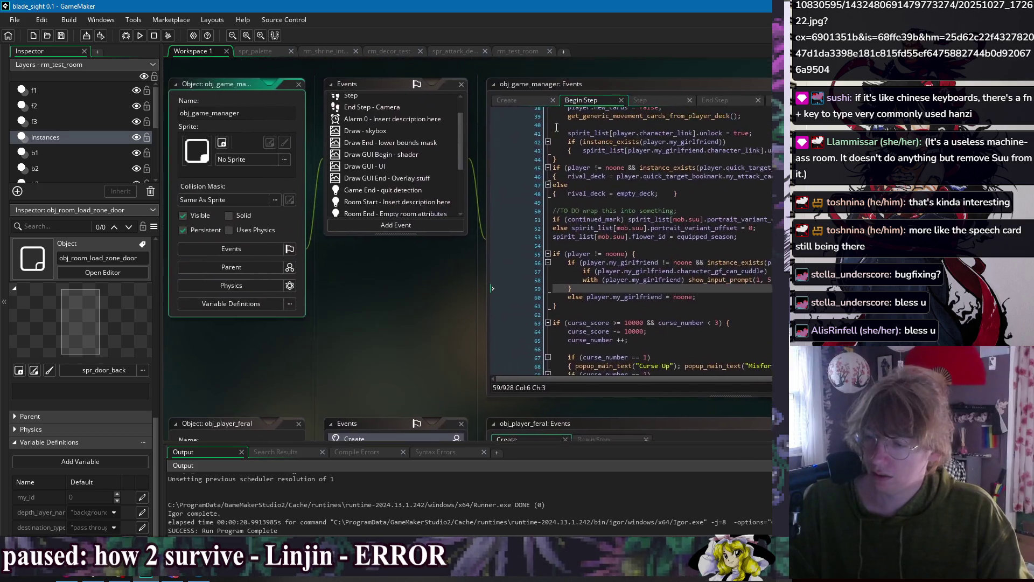
left_click_drag(556, 83, 469, 86)
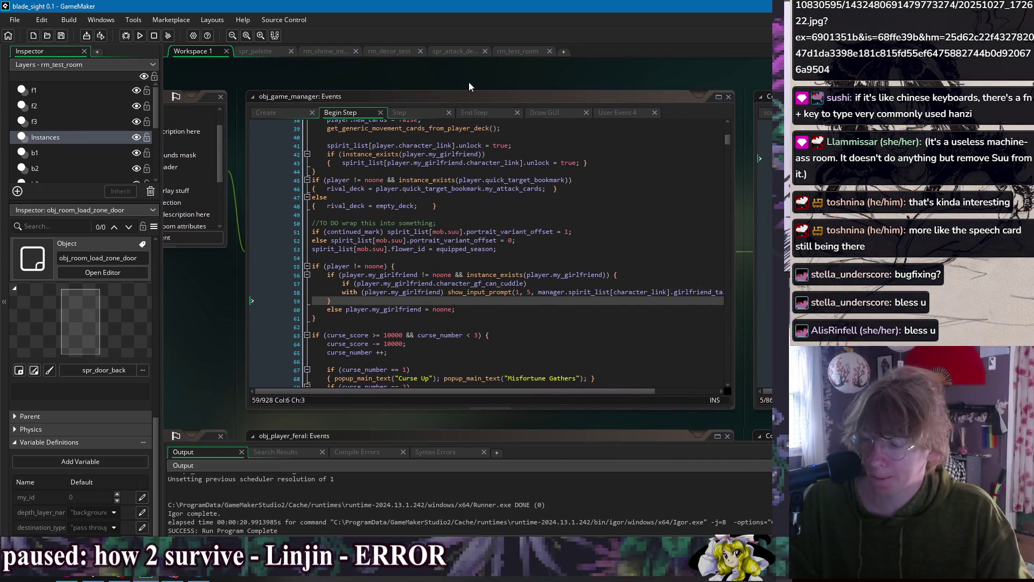
- Examine character_gf_can_cuddle and the show_input_prompt(1, 5, …) call on line 58
double_click(481, 281)
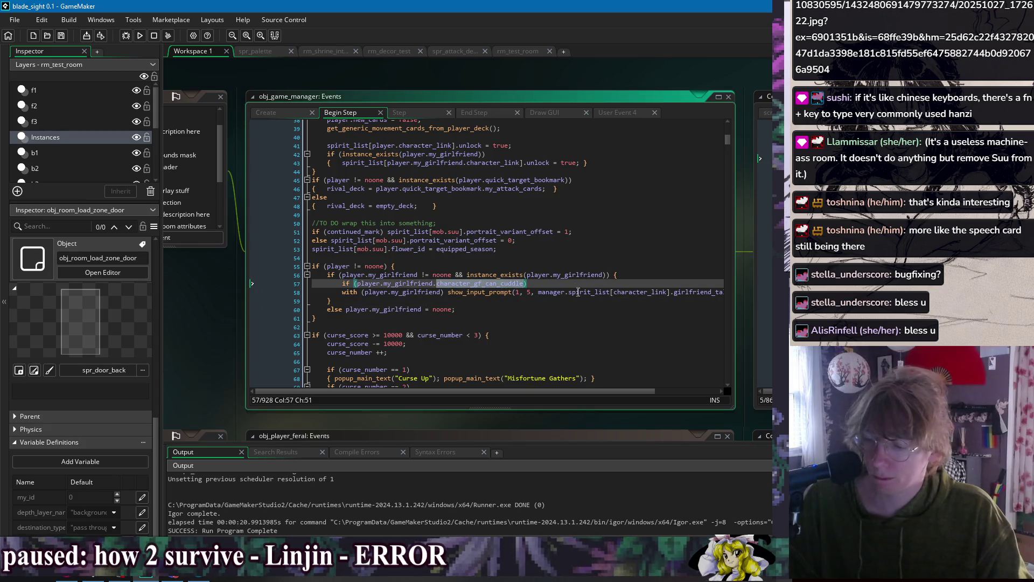
double_click(502, 292)
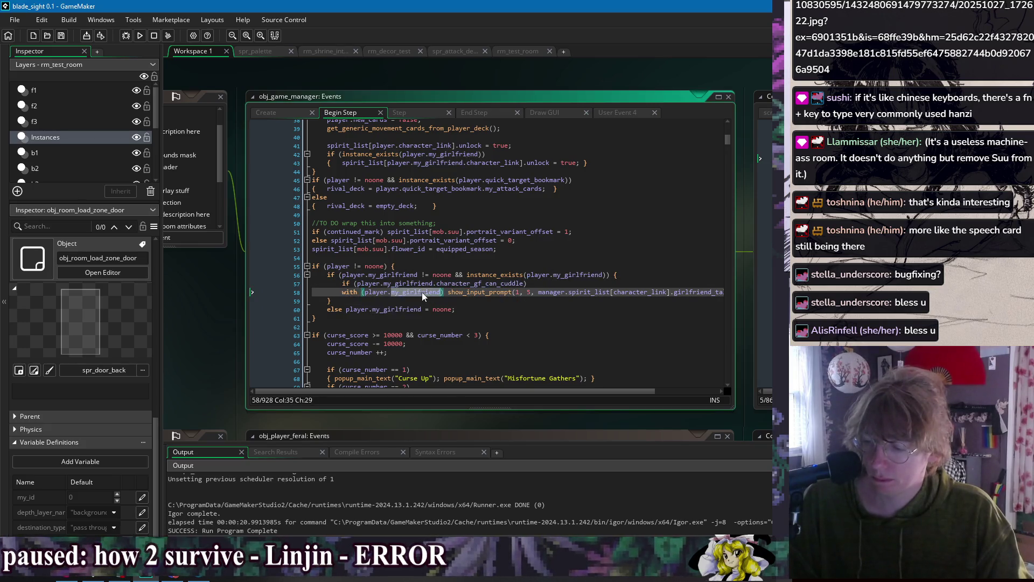
key("ctrl+Right")
key("ctrl+Right")
key("ctrl+Right")
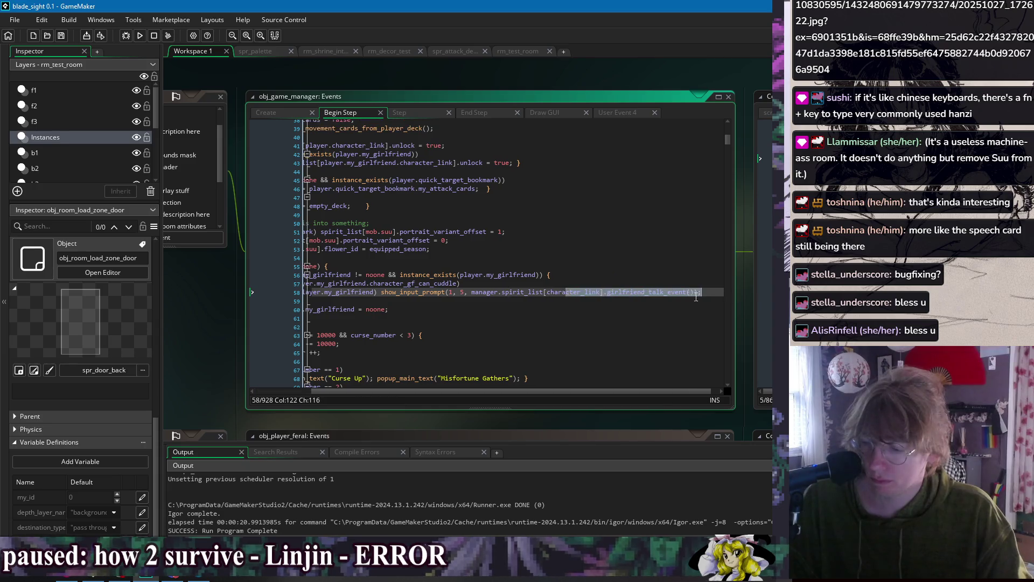
key("Down")
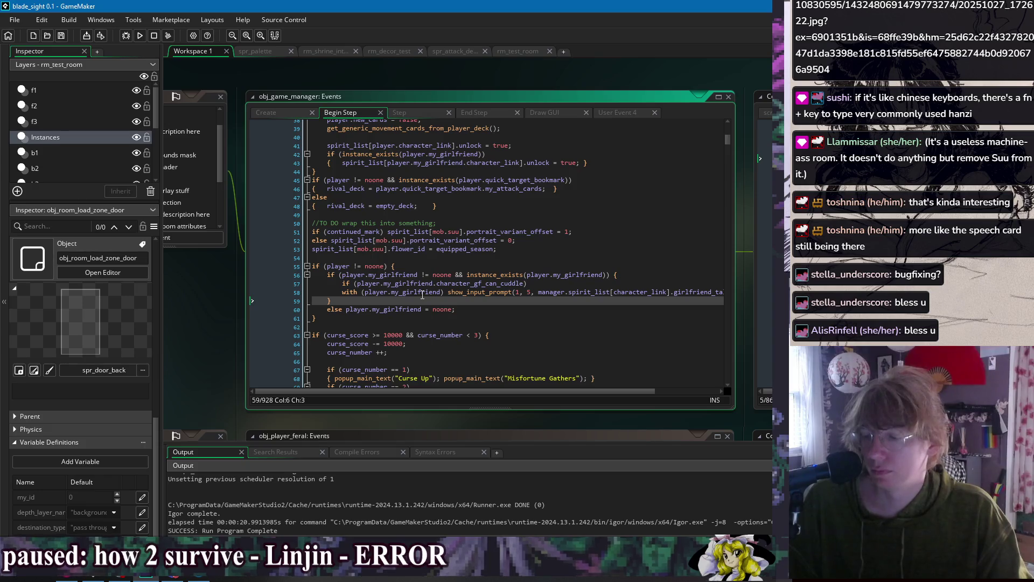
left_click(517, 292)
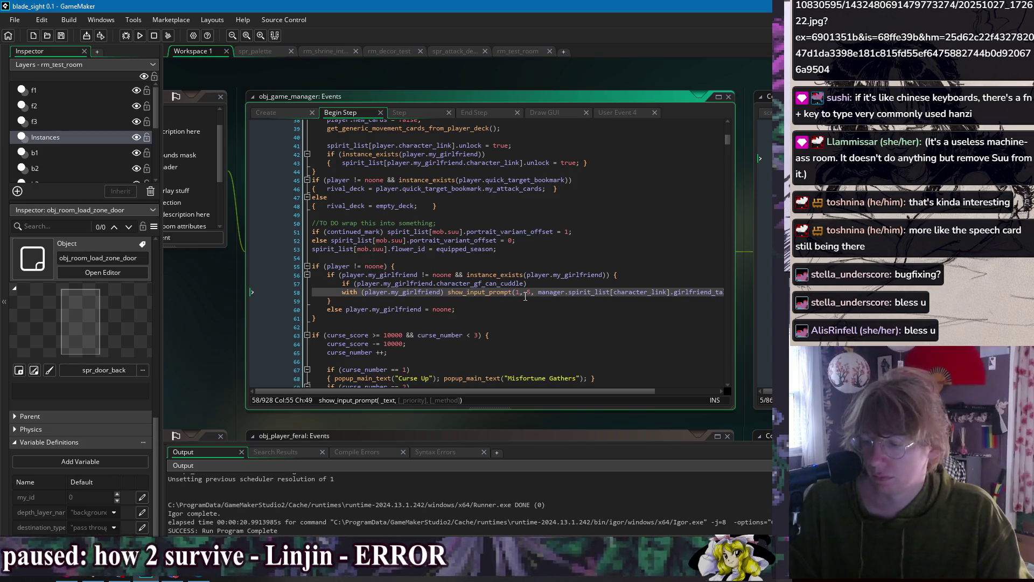
key("Down")
- Check the player uses in the with target and select the else line clearing my_girlfriend
double_click(418, 293)
left_click(381, 293)
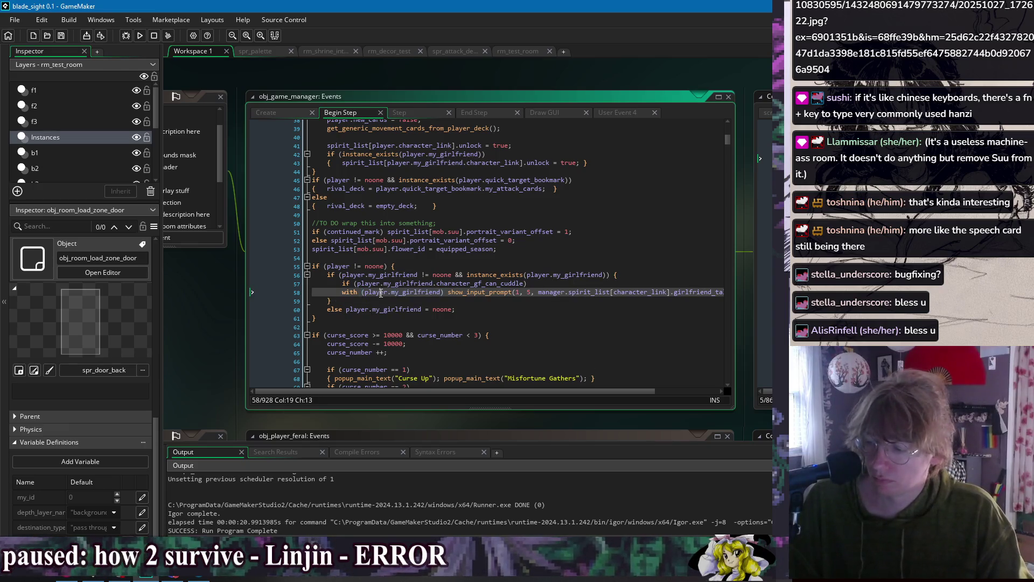
left_click(380, 301)
double_click(374, 291)
left_click(373, 292)
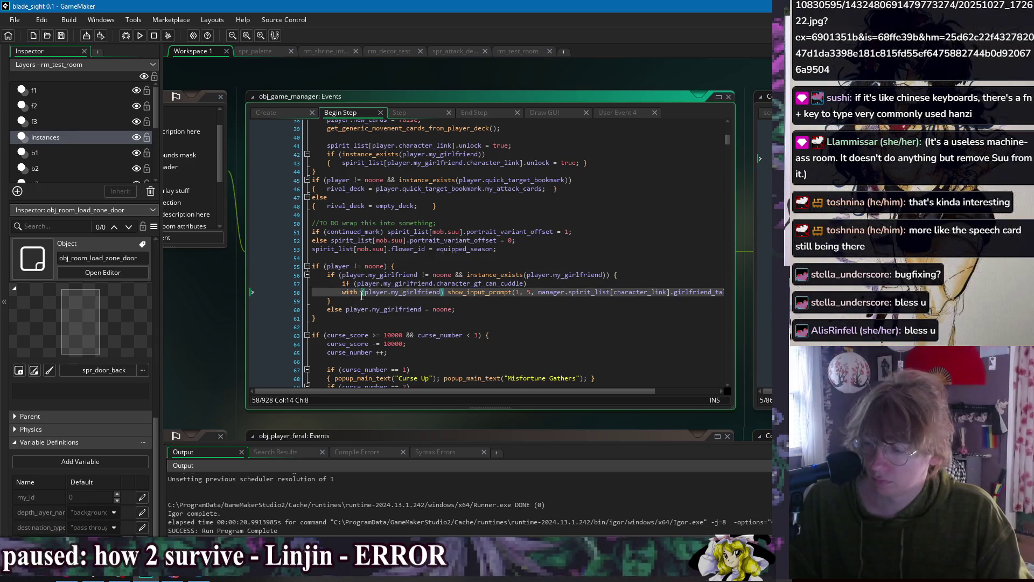
double_click(374, 291)
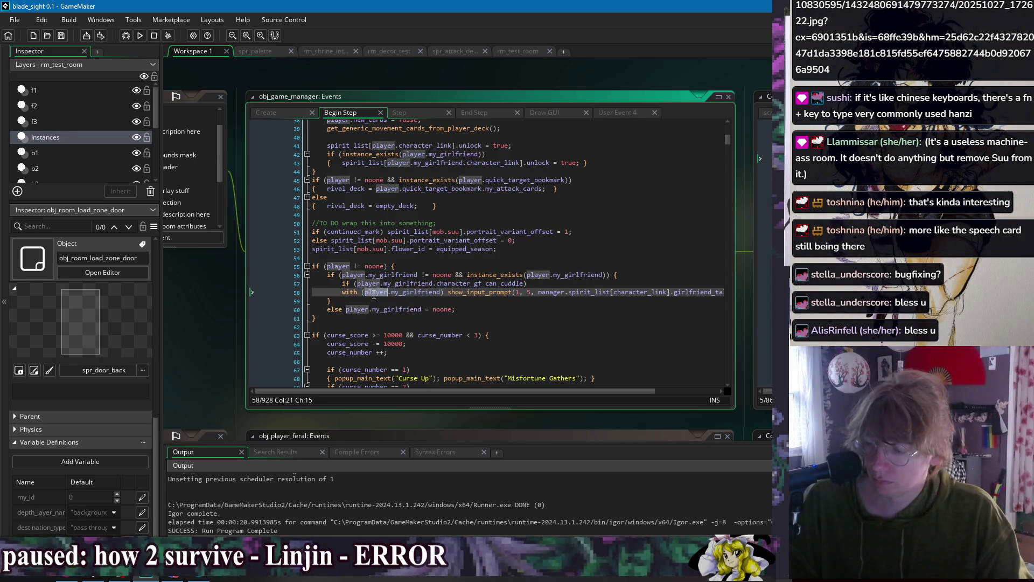
left_click(373, 308)
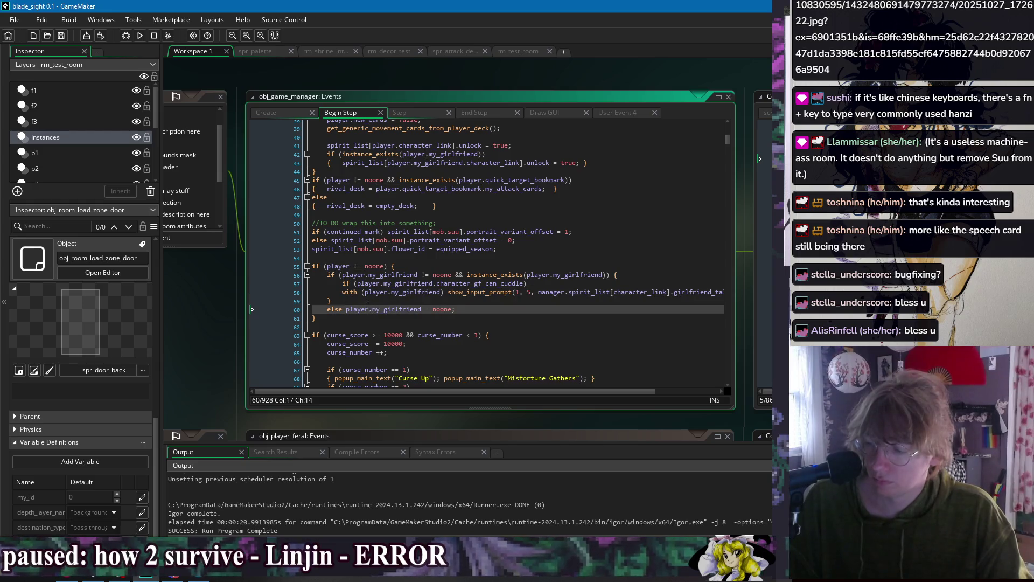
left_click(367, 305)
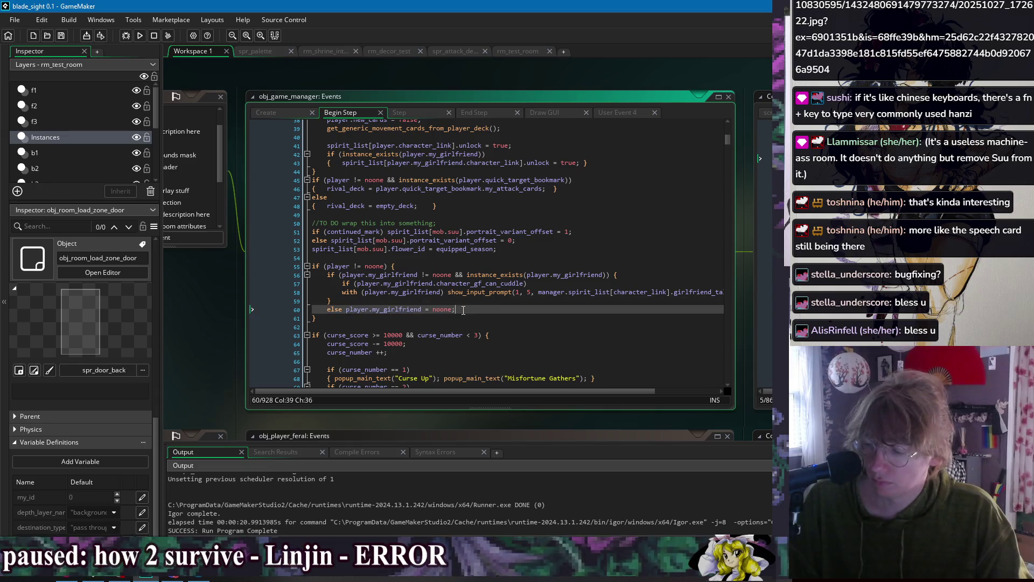
left_click_drag(461, 309, 464, 305)
- Delete the else branch clearing my_girlfriend and the redundant noone check on line 56
key("BackSpace")
key("Down")
key("Down")
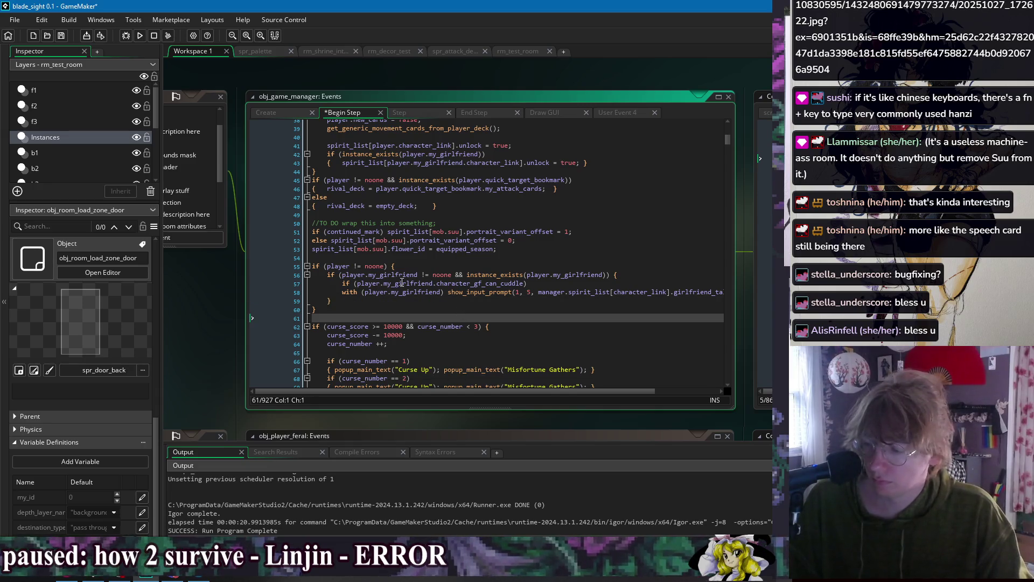
left_click(530, 275)
left_click_drag(468, 275, 343, 275)
key("BackSpace")
- Join the with() clause onto the condition line and put the prompt call on its own line
left_click(374, 306)
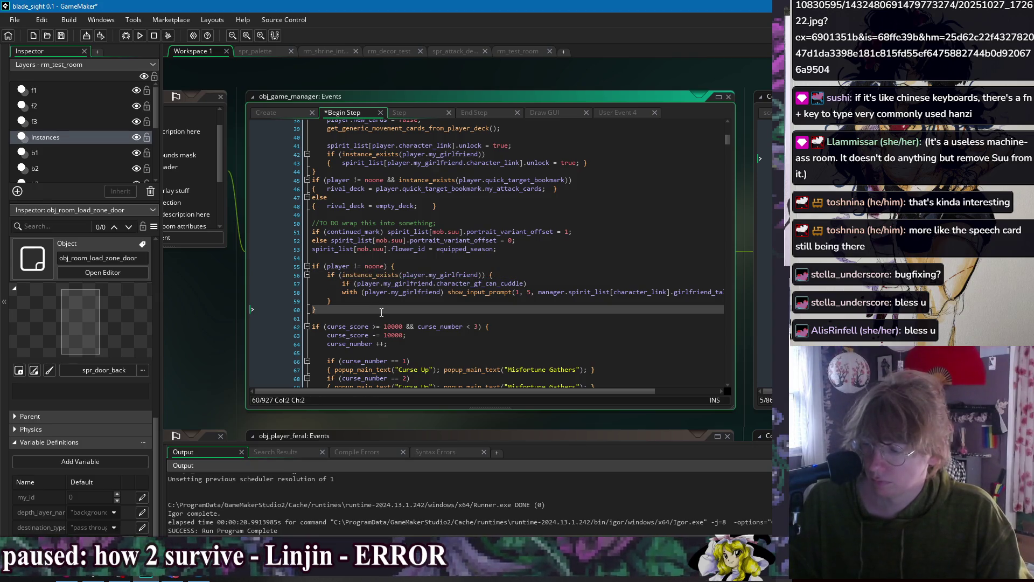
left_click(471, 303)
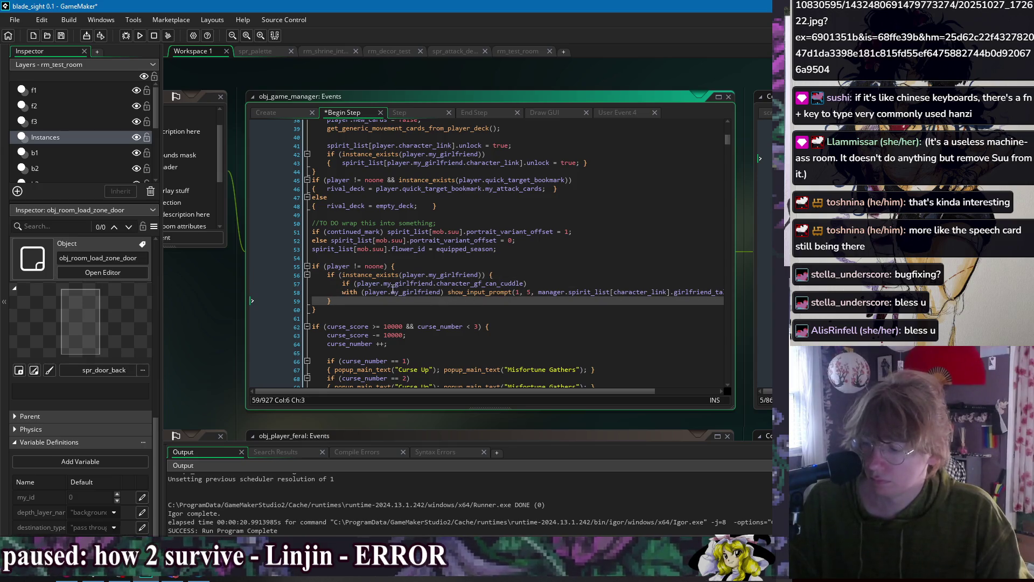
left_click(342, 292)
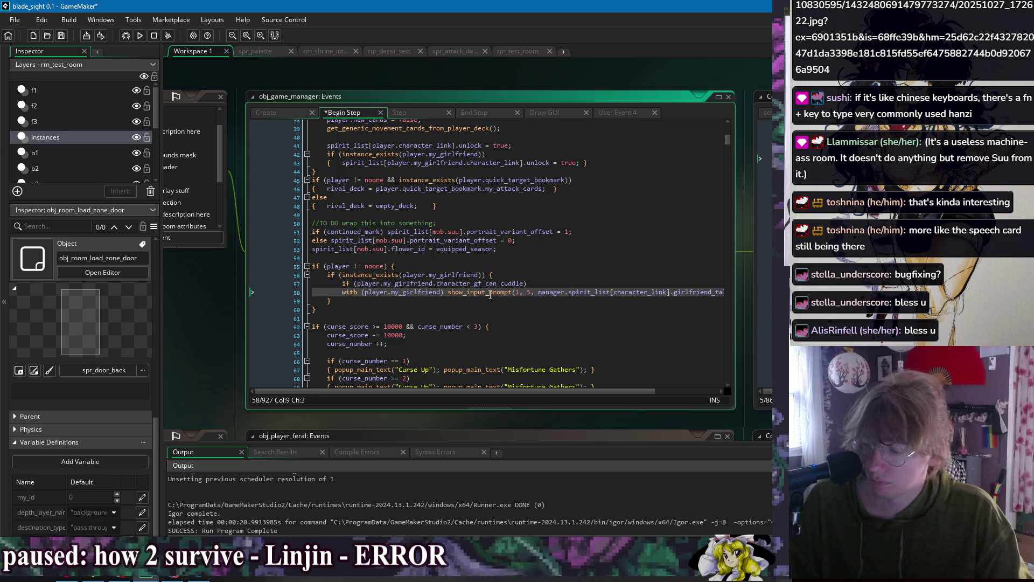
key("Home")
key("Left")
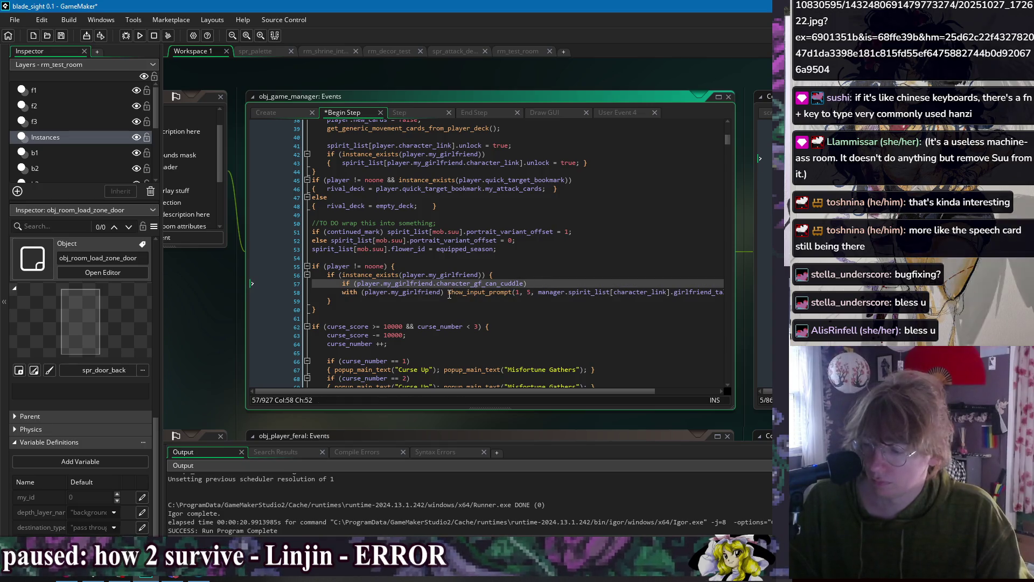
left_click(449, 294)
key("Return")
key("Up")
key("Home")
key("shift+Tab")
key("shift+Tab")
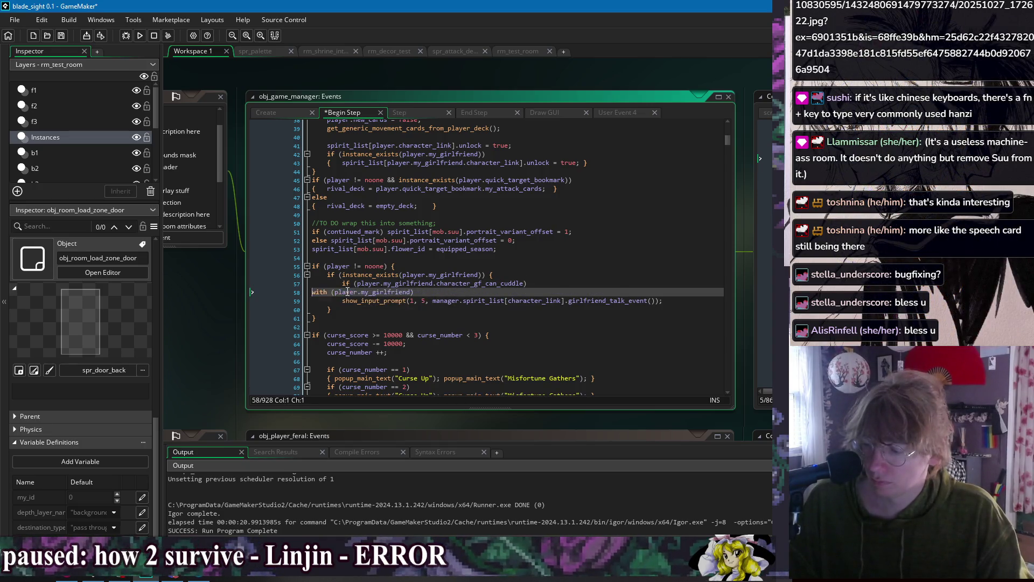
key("BackSpace")
key("Down")
key("Home")
- Wrap the show_input_prompt call in braces and save
type("{")
key("Tab")
left_click(704, 288)
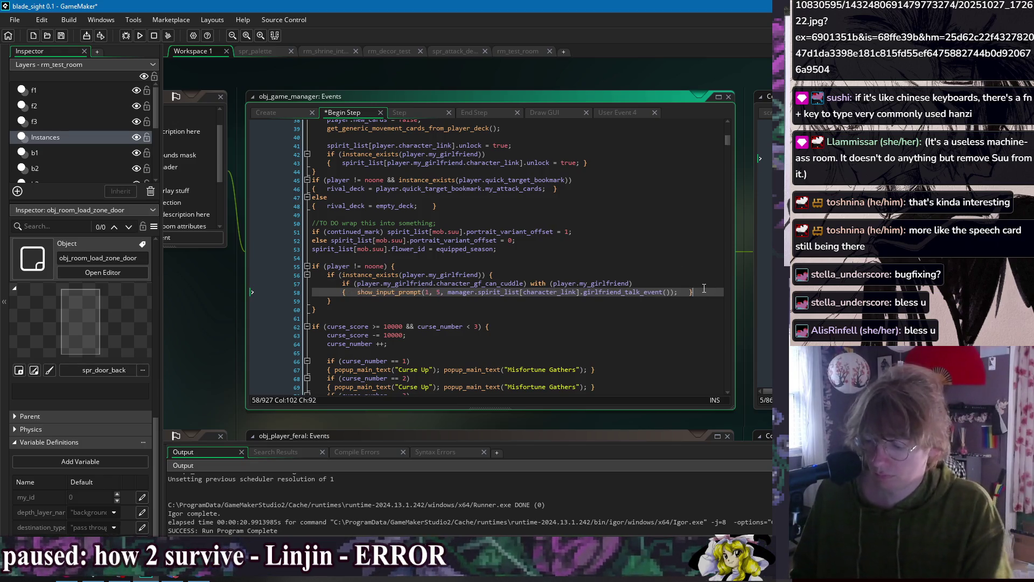
key("Tab")
type("}")
key("Down")
key("ctrl+s")
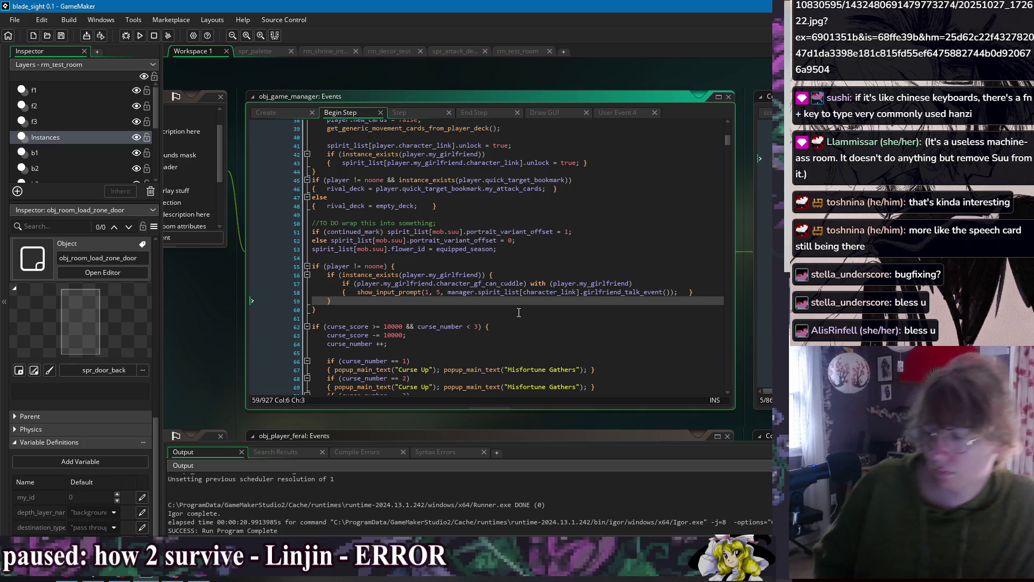
- Merge the two if conditions with &&, remove the extra brace, outdent the block, and save
key("Down")
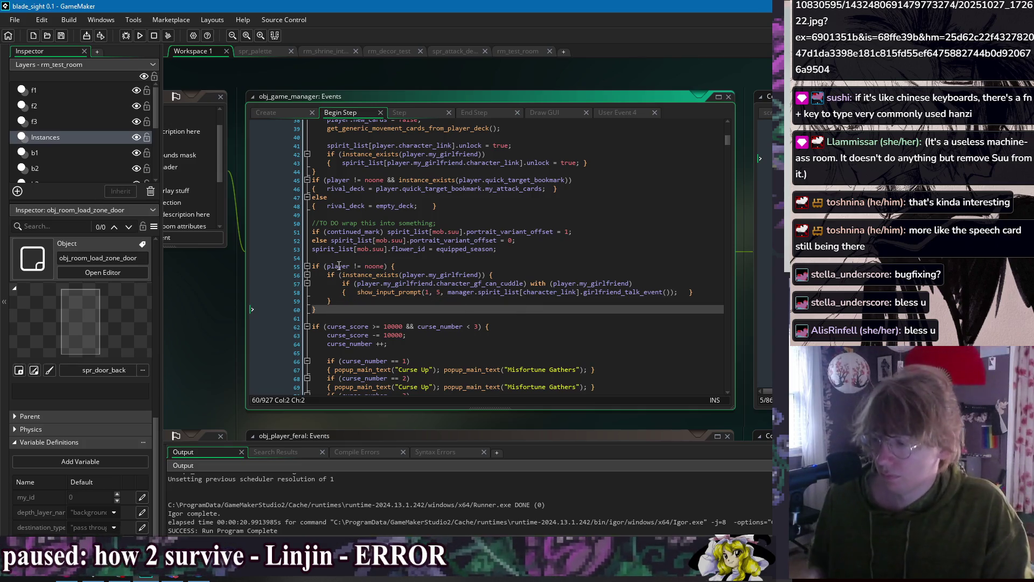
left_click_drag(344, 275, 386, 270)
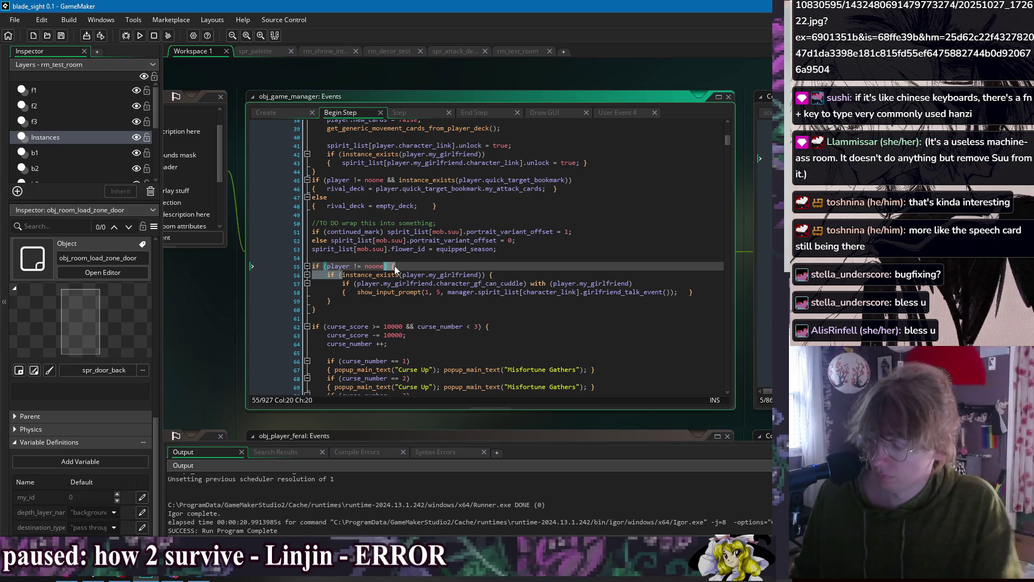
type("&&")
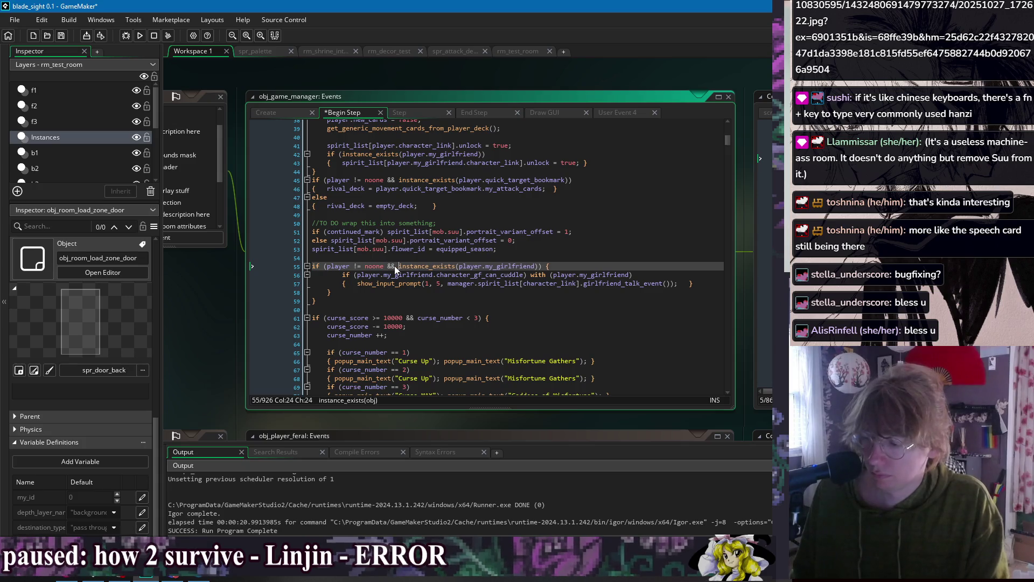
left_click(352, 298)
key("BackSpace")
key("BackSpace")
left_click_drag(333, 292, 328, 284)
key("shift+Tab")
left_click(381, 293)
key("ctrl+s")
- Review the manager.spirit_list[character_link].girlfriend_talk_event() reference in the prompt call
left_click(453, 297)
left_click(453, 294)
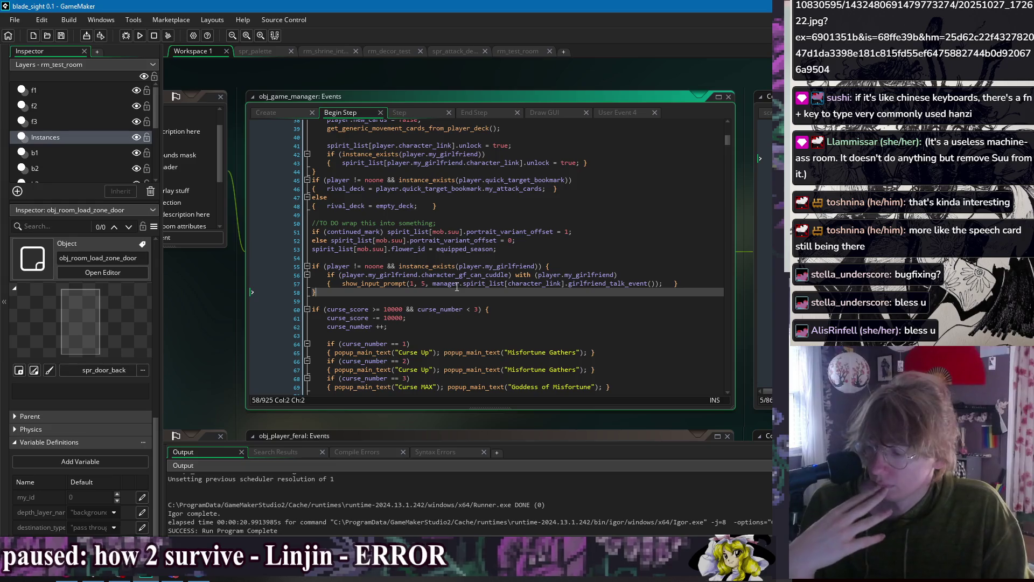
left_click(388, 287)
double_click(475, 286)
key("ctrl+Left")
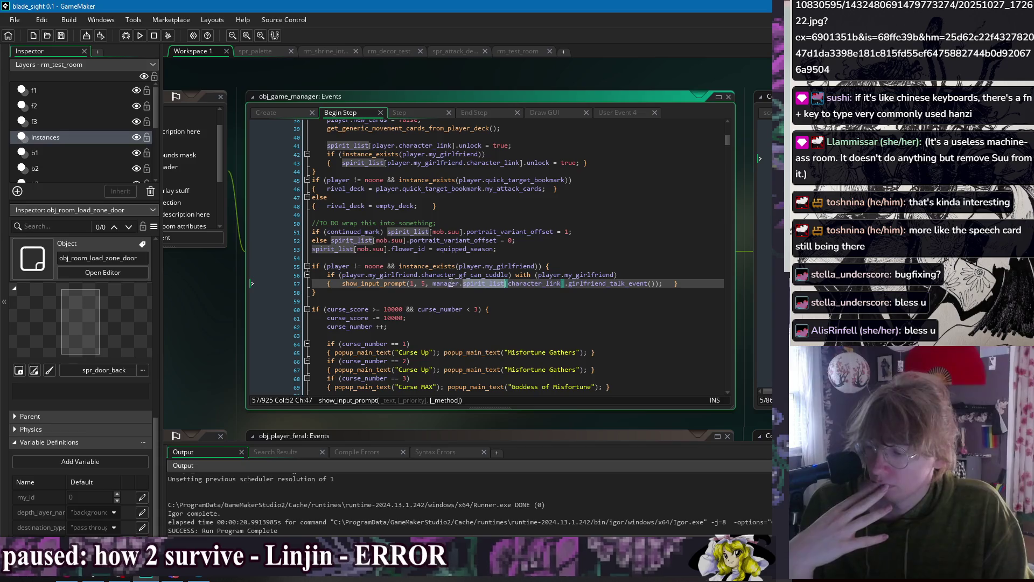
key("ctrl+Right")
key("ctrl+Right")
key("ctrl+Right")
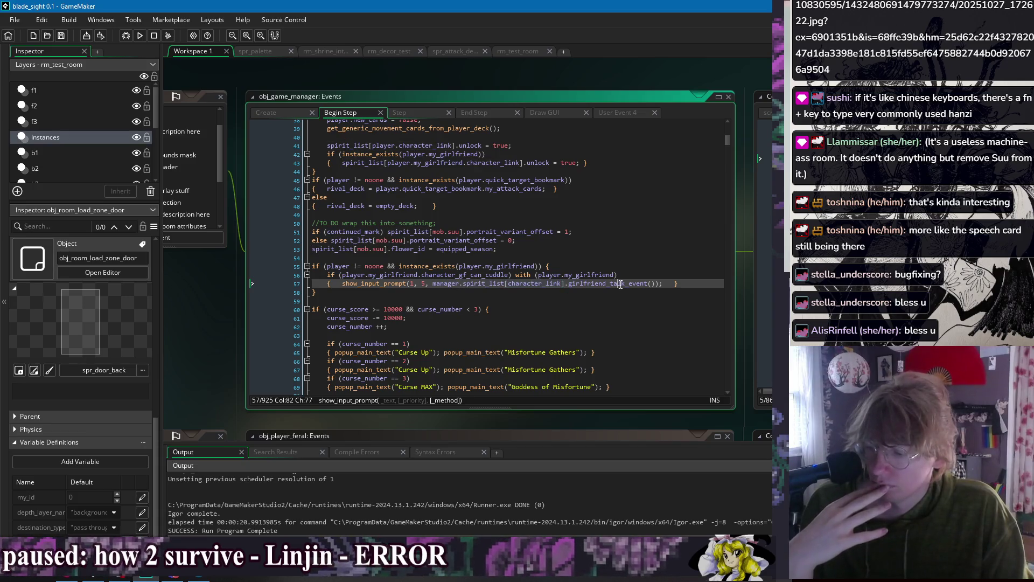
left_click(580, 296)
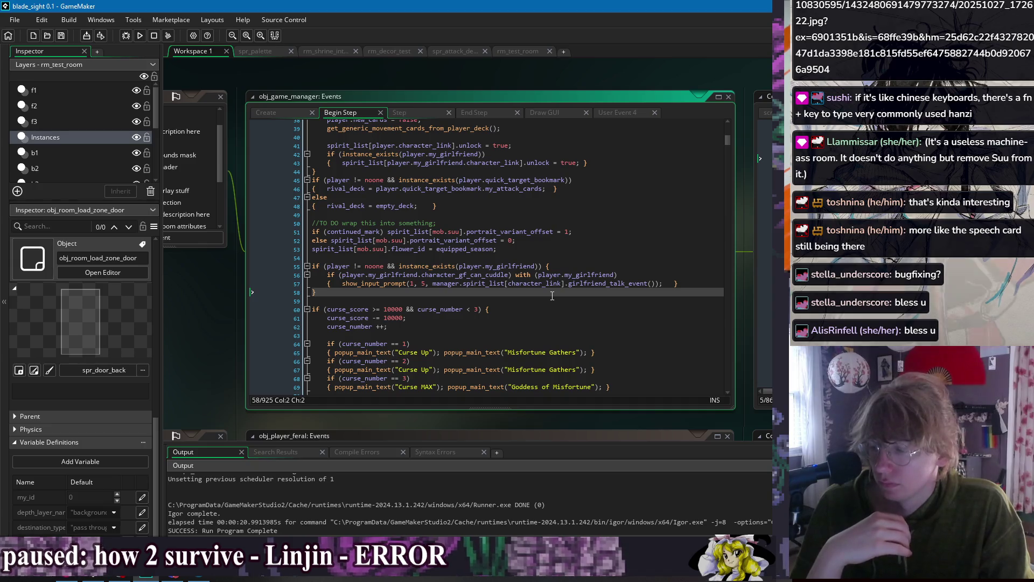
double_click(602, 283)
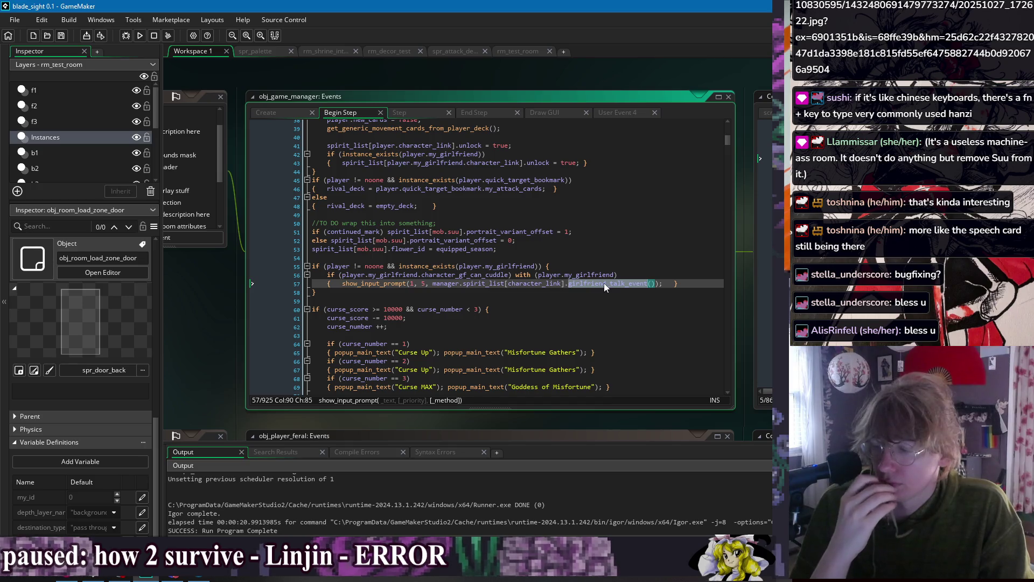
left_click(607, 285)
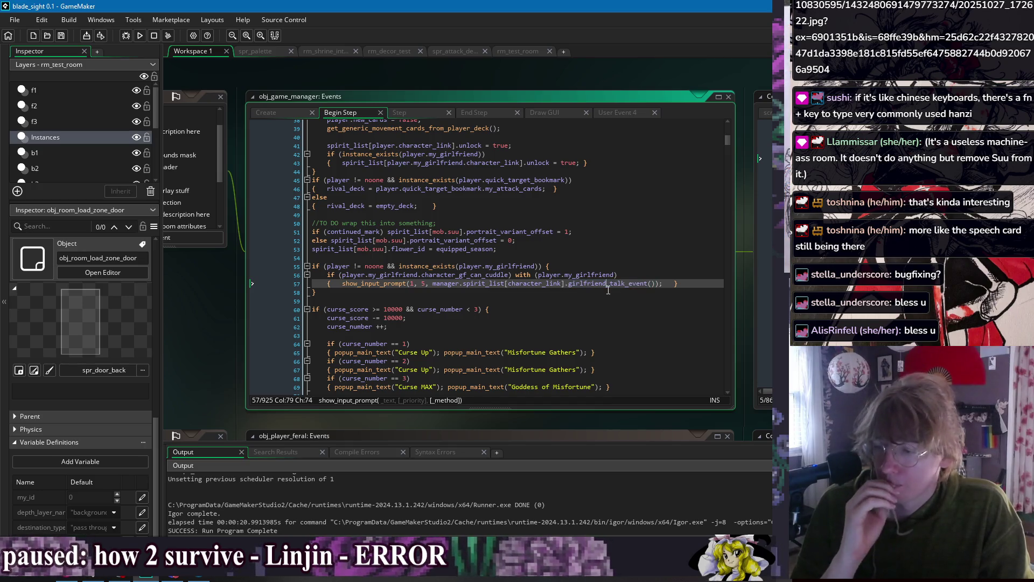
left_click(520, 295)
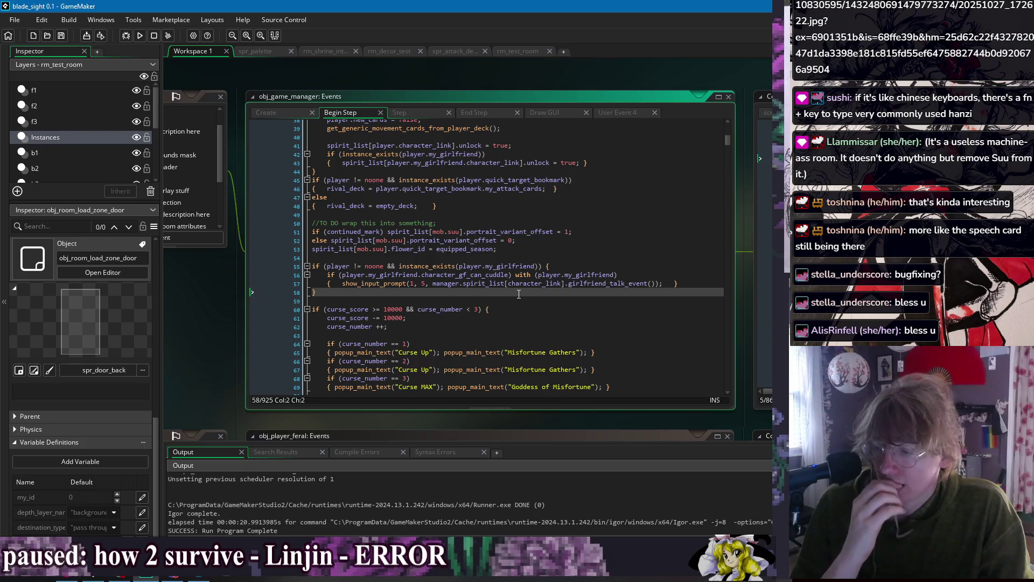
- In the Draw GUI event, uncomment line 8's draw_text_ext call showing list_of_rooms_unordered
right_click(376, 78)
mouse_move(404, 90)
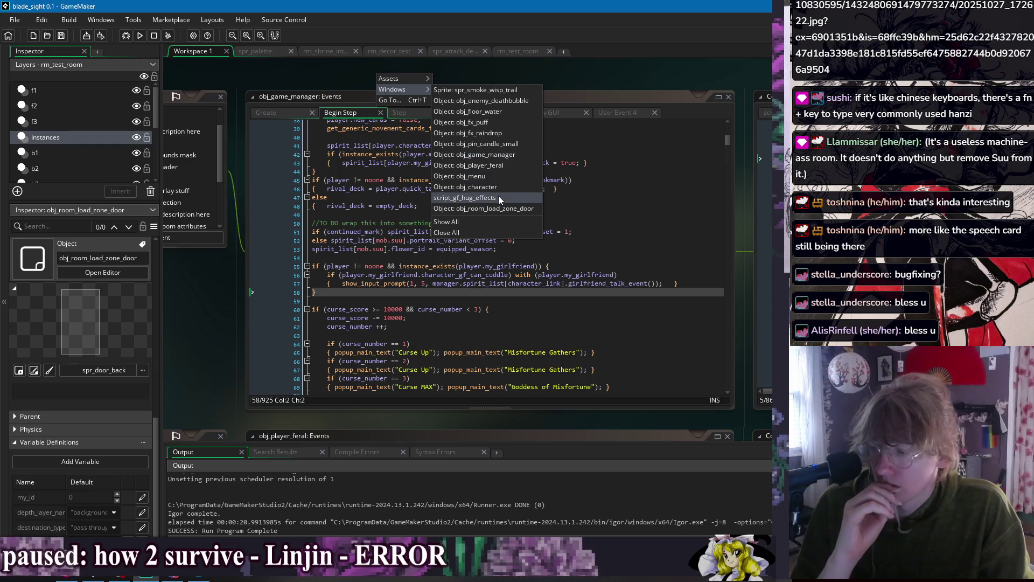
left_click(576, 257)
left_click(412, 111)
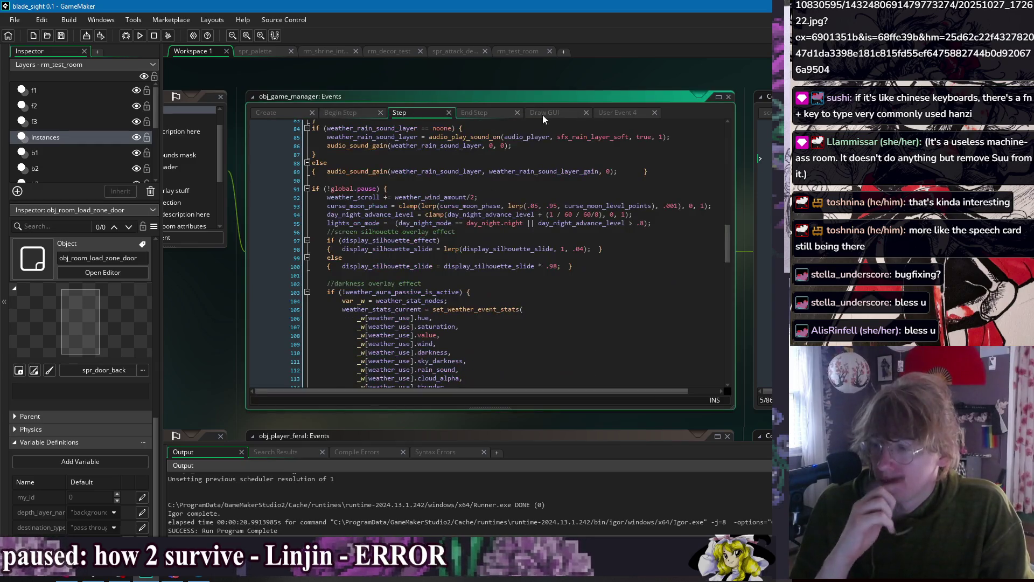
left_click(542, 113)
left_click_drag(728, 245, 728, 125)
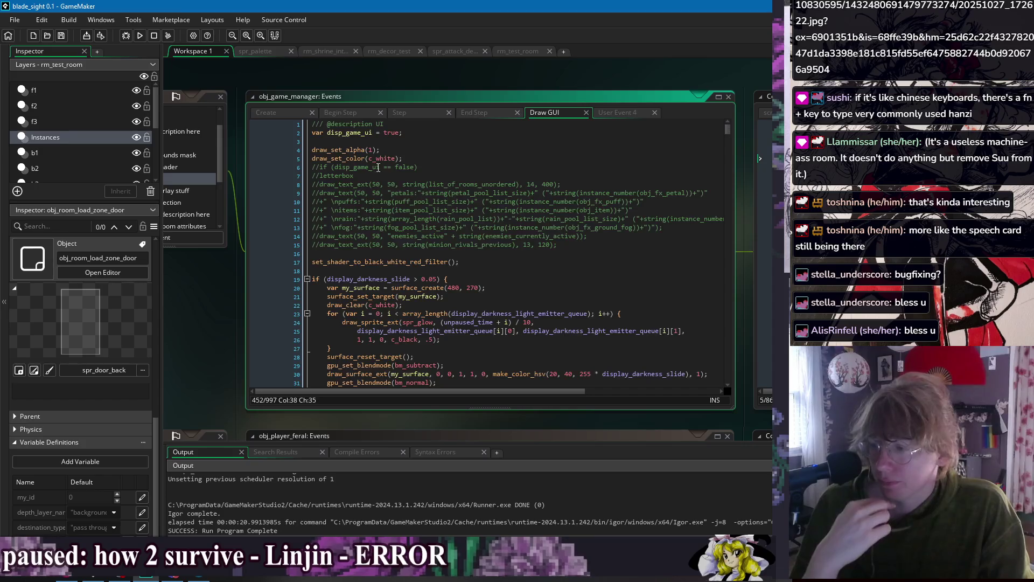
left_click(315, 186)
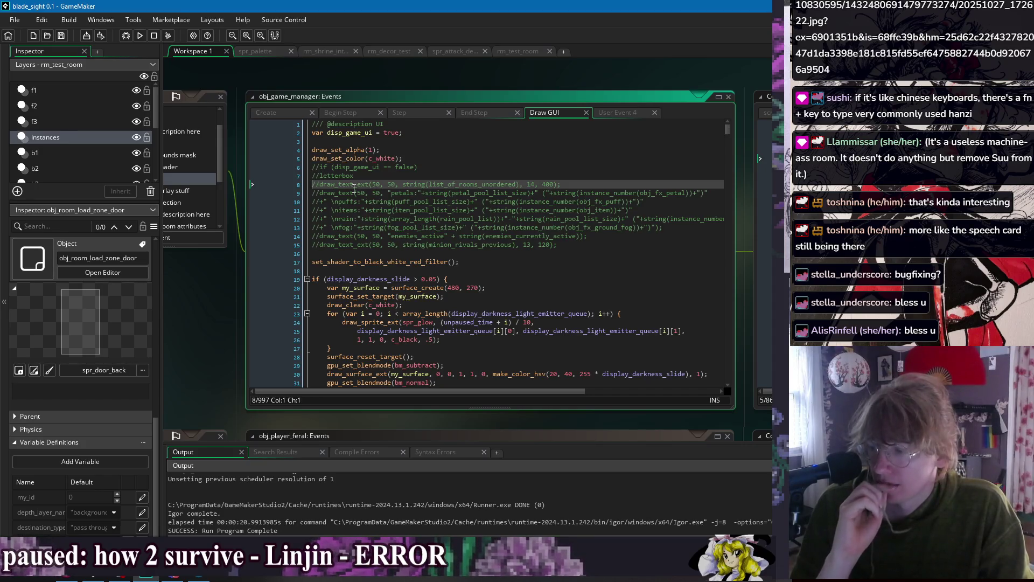
key("Delete")
key("Delete")
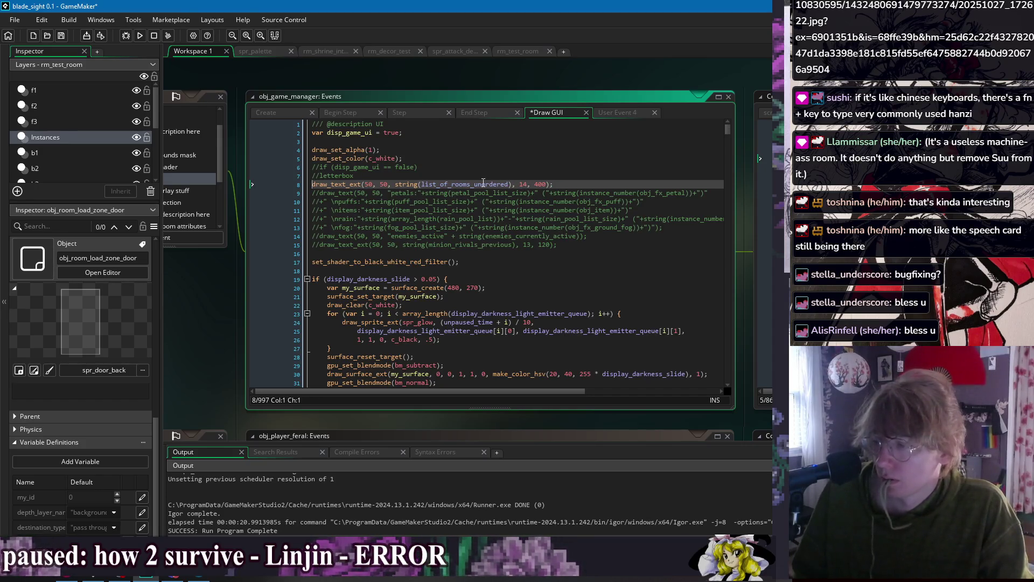
- Duplicate the debug text line, comment out the original, and make the copy draw player_interact
double_click(483, 184)
key("ctrl+d")
left_click(312, 188)
key("ctrl+k")
left_click_drag(512, 193, 395, 193)
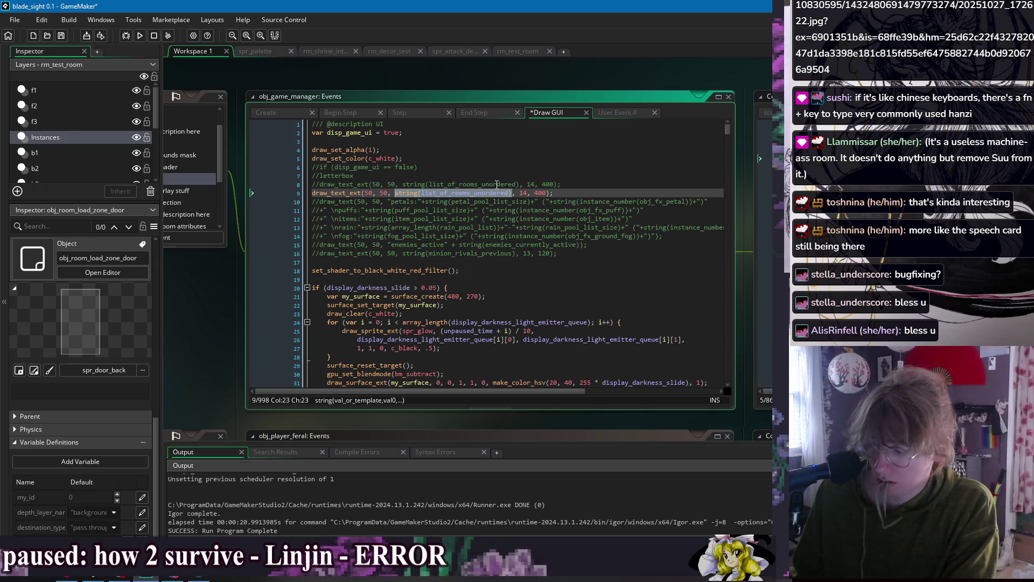
type("player_interact")
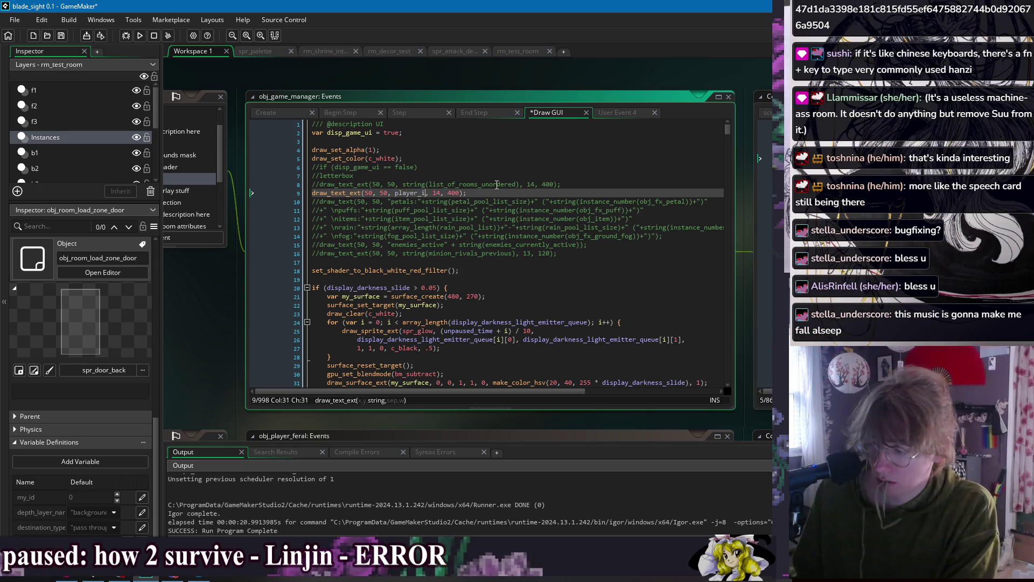
left_click(497, 185)
- Save and test-run the game, sit the player, knock out the player doll, then close it
key("F5")
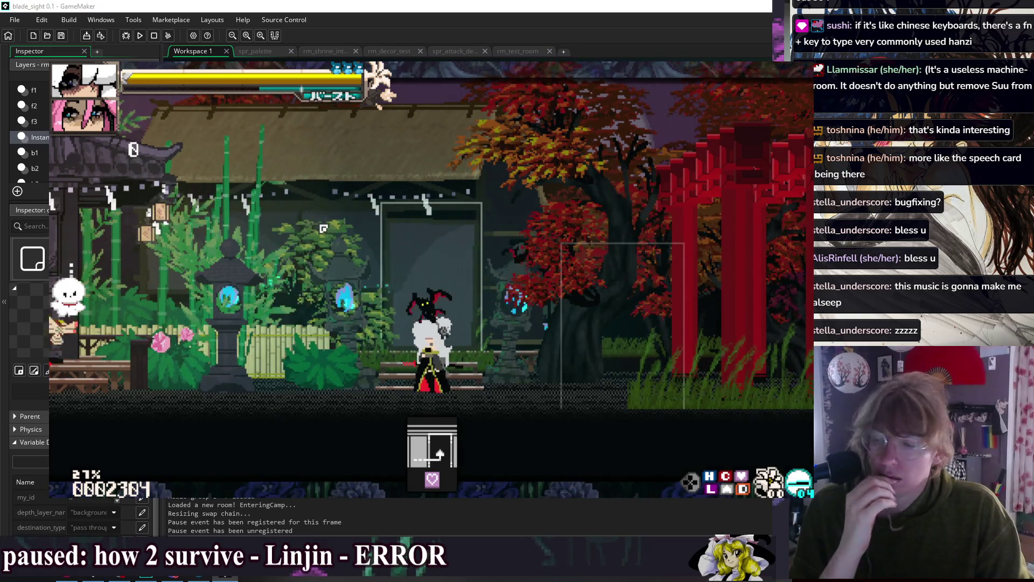
key("Left")
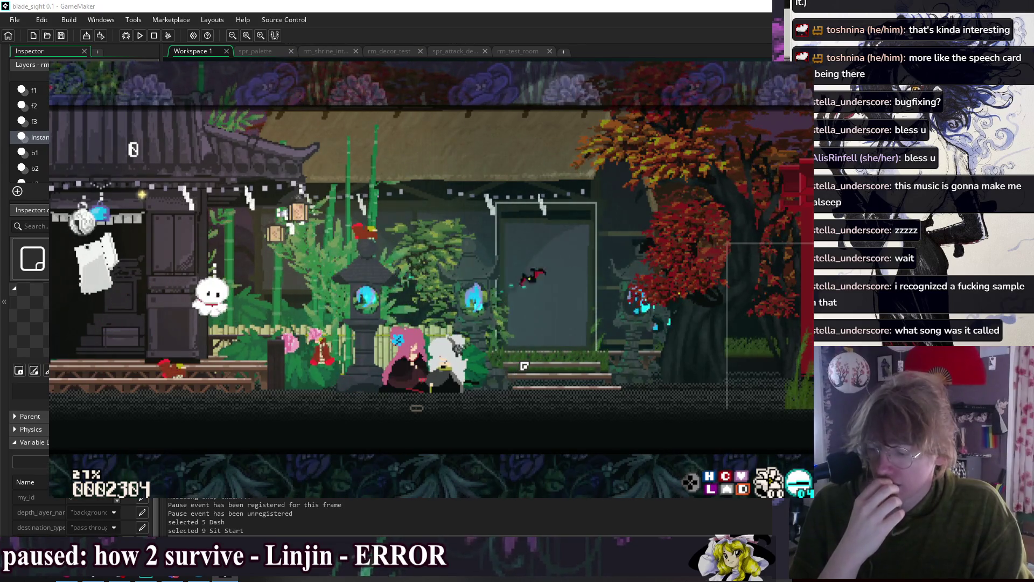
key("F1")
key("Return")
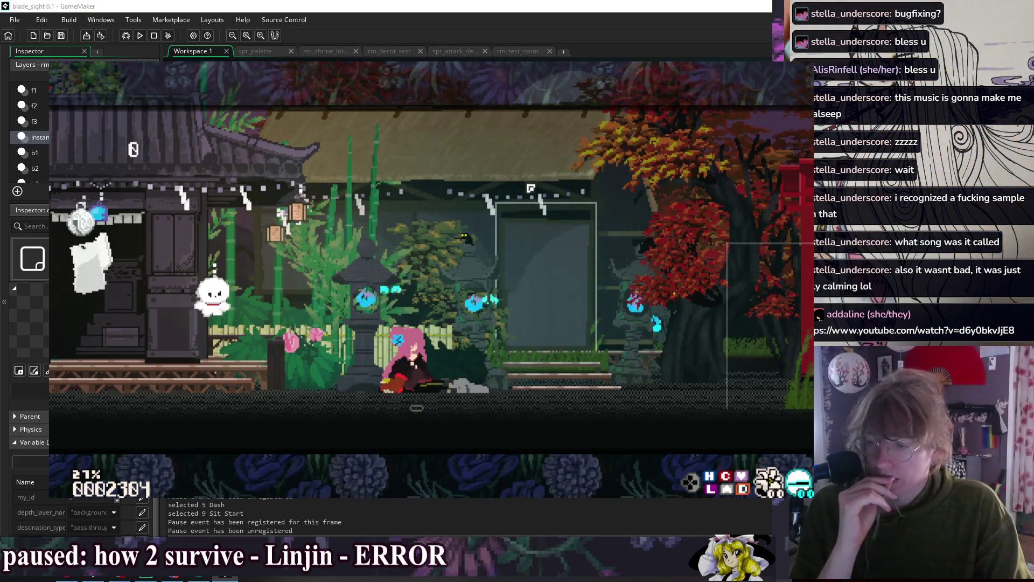
key("alt+F4")
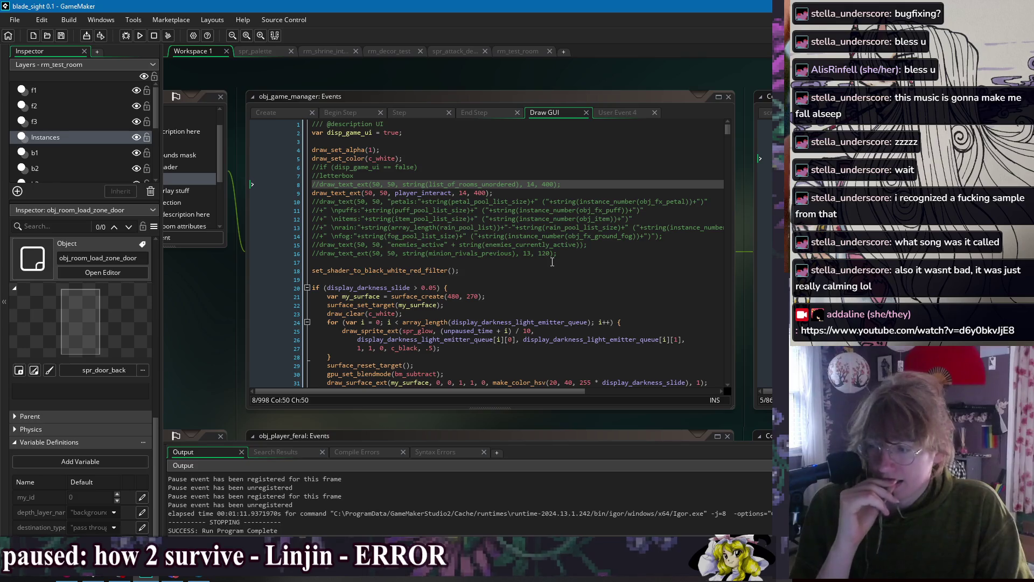
- Reopen obj_game_manager from the open-windows list and review the Begin Step talk prompt code
left_click(552, 261)
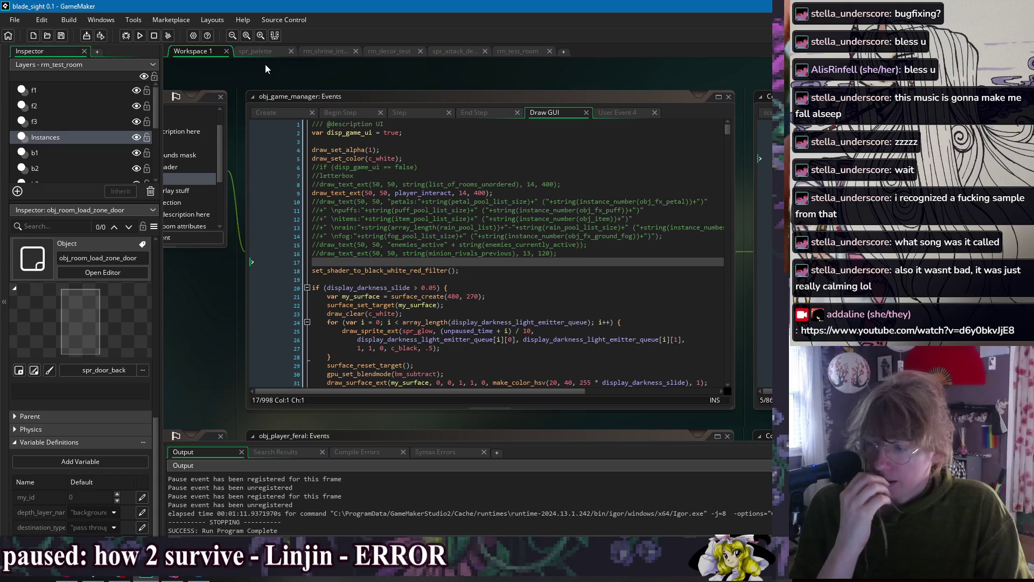
scroll(458, 289, "down", 2)
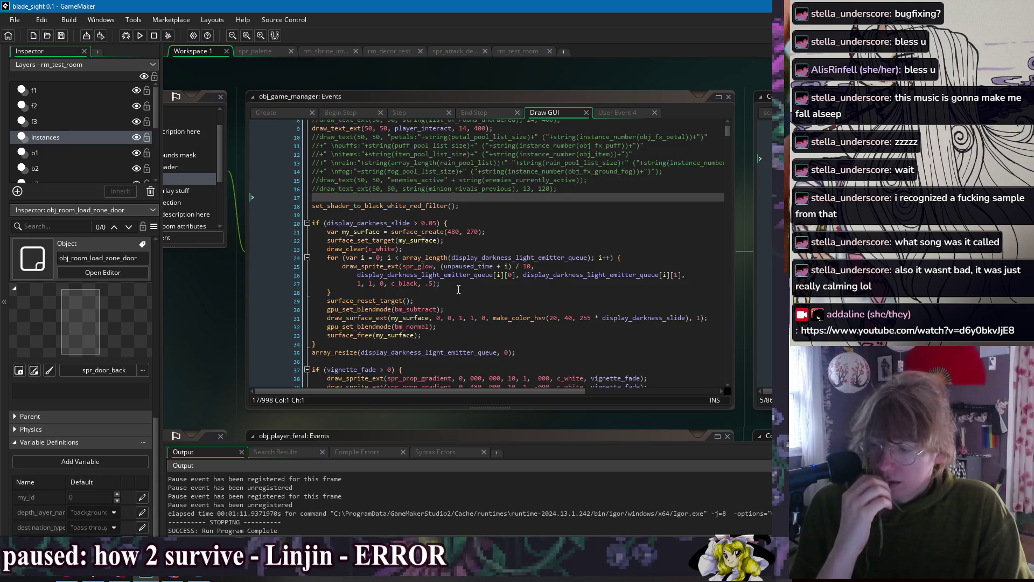
right_click(426, 76)
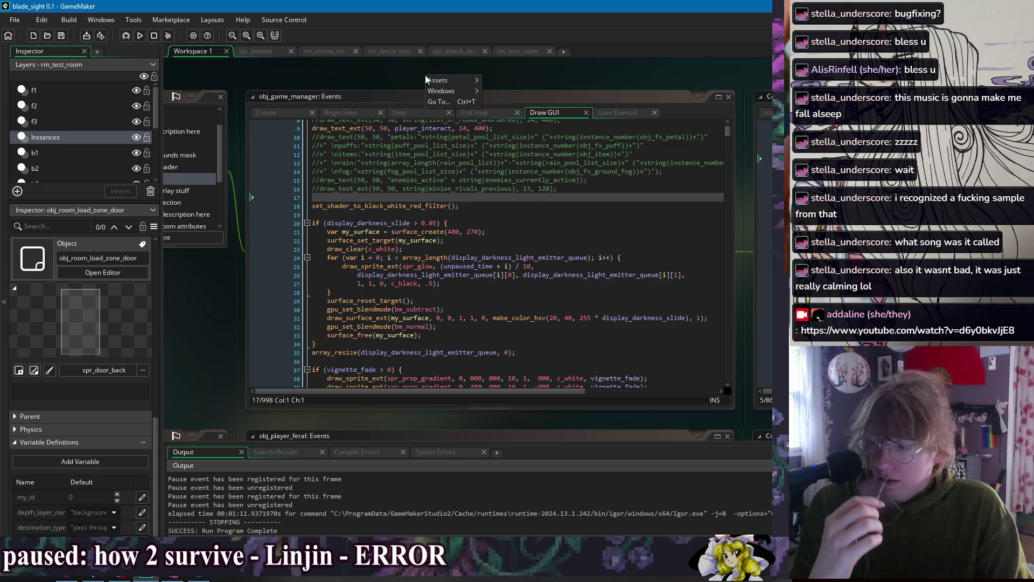
mouse_move(446, 95)
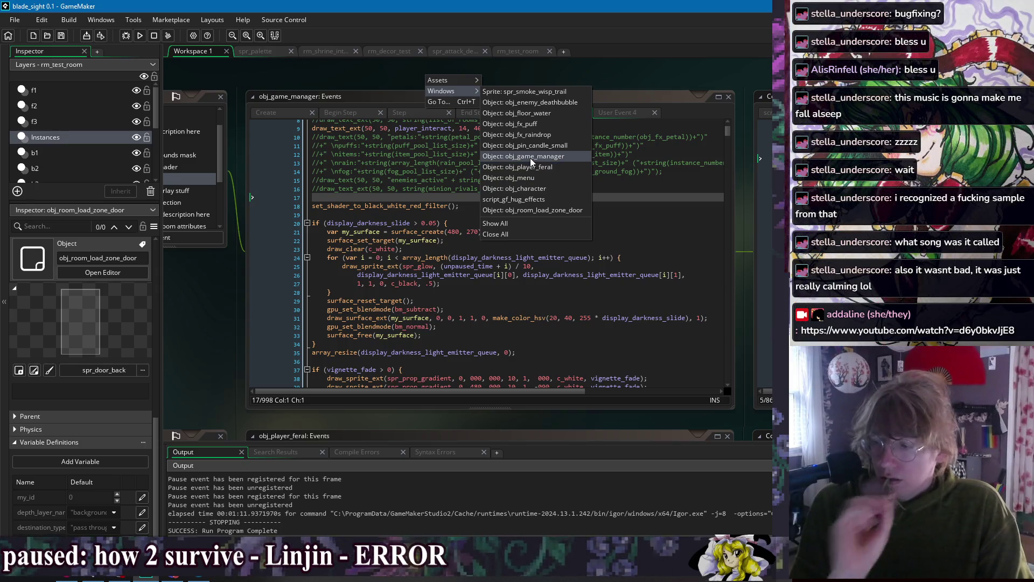
left_click(530, 156)
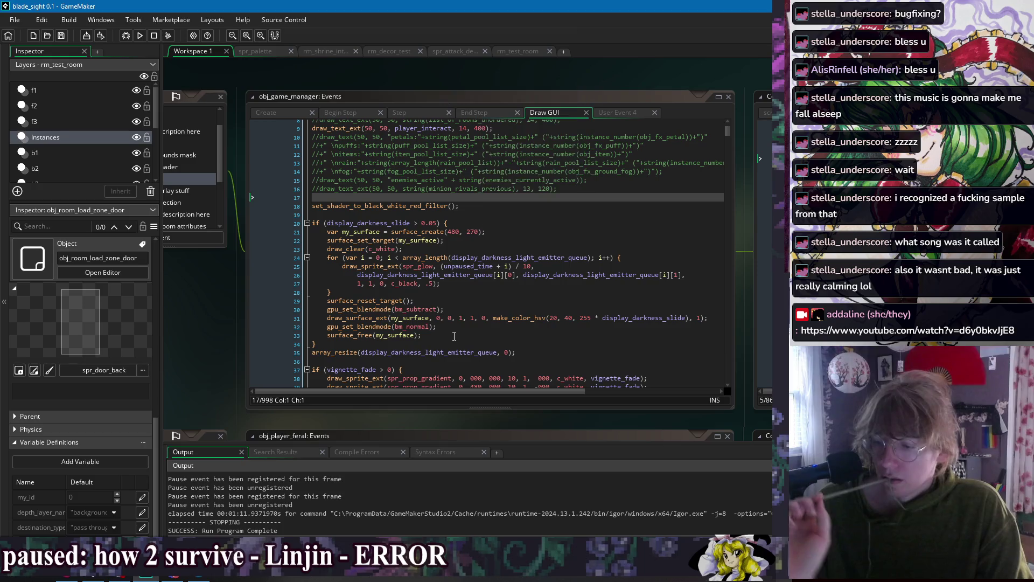
left_click(339, 112)
left_click(655, 284)
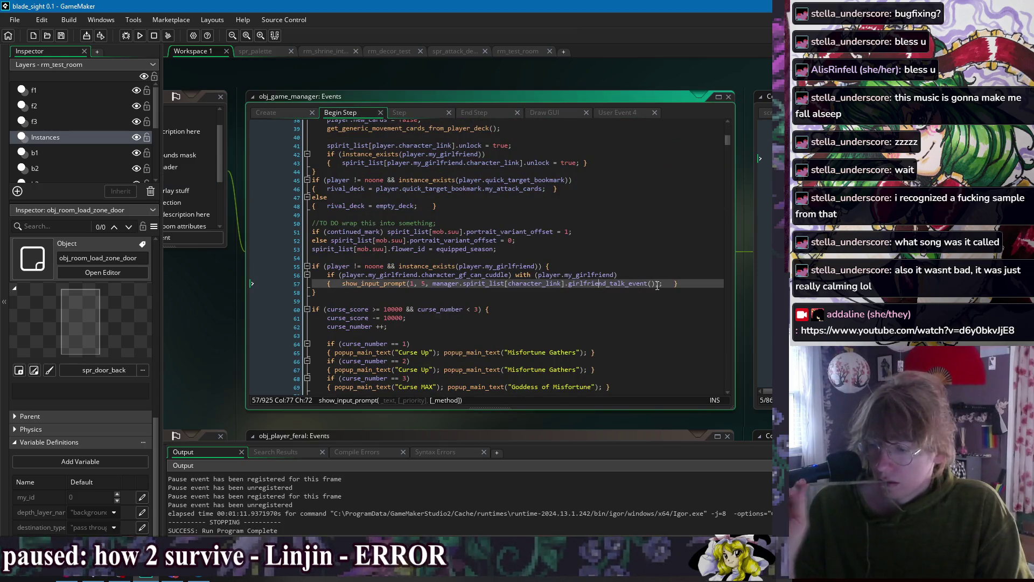
left_click(619, 266)
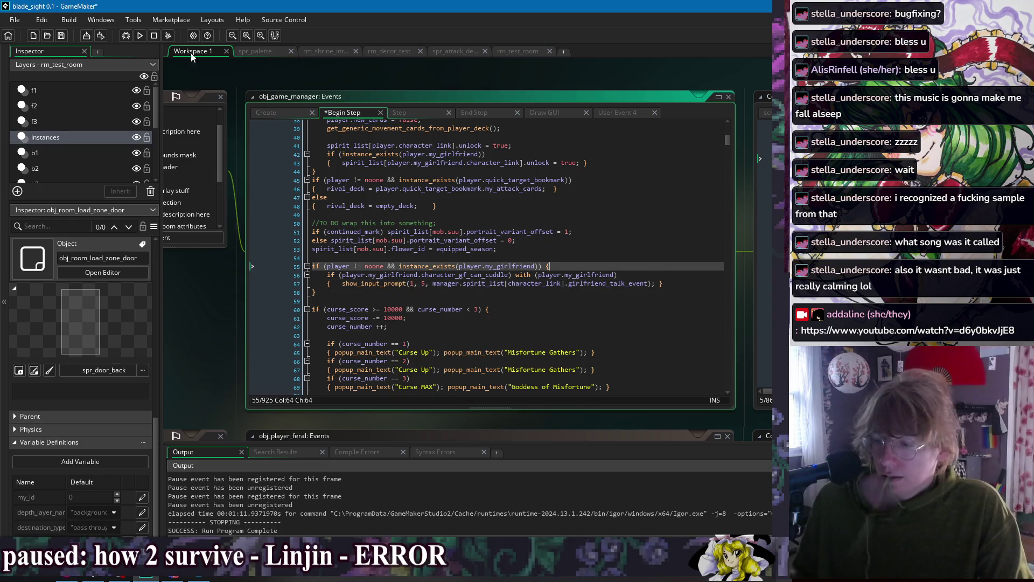
left_click(140, 35)
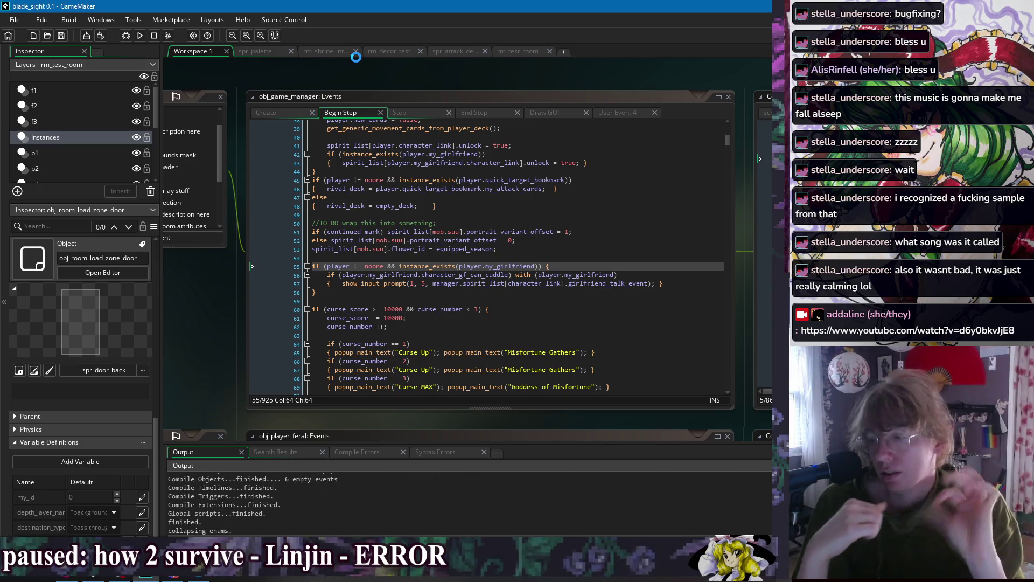
- Comment out the player_interact debug line 9 in Draw GUI and run the game
left_click(549, 113)
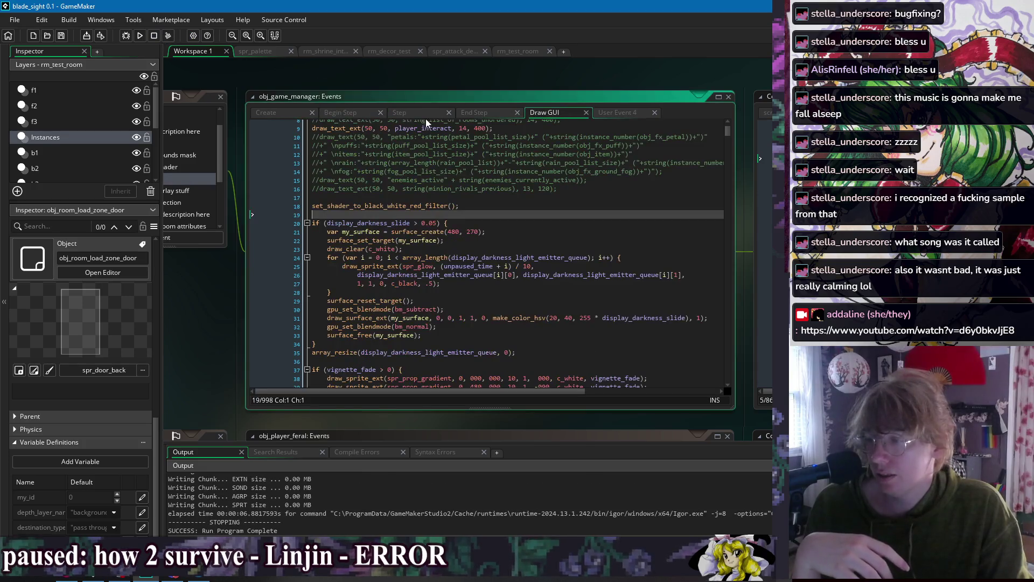
left_click(312, 129)
type("//")
left_click(395, 154)
key("F5")
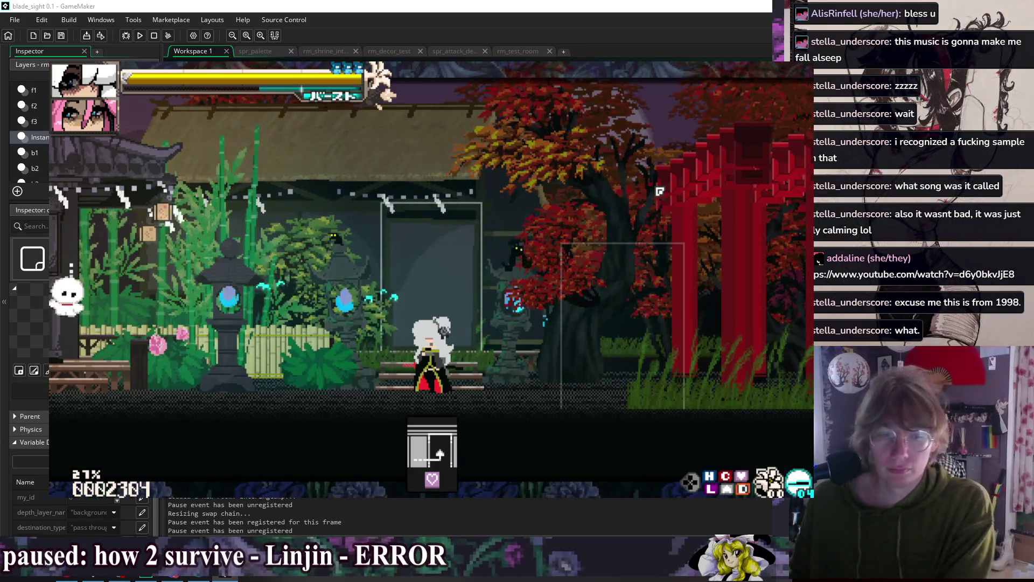
- Dash left and sit beside the pink-haired companion so she says 'Hey—'
key("5")
key("9")
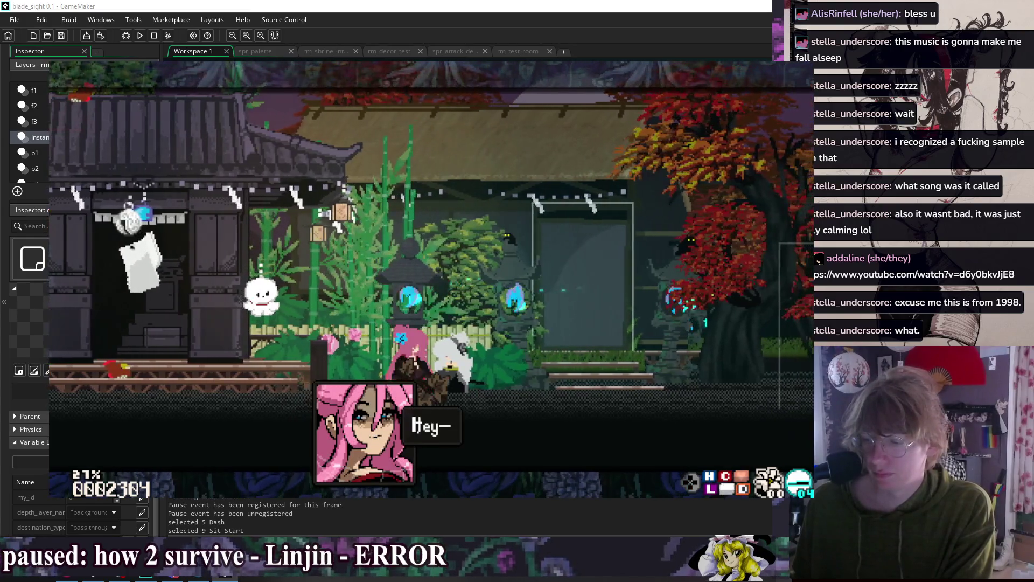
- Answer the companion with I love you! to reach her four-choice reply menu
key("Return")
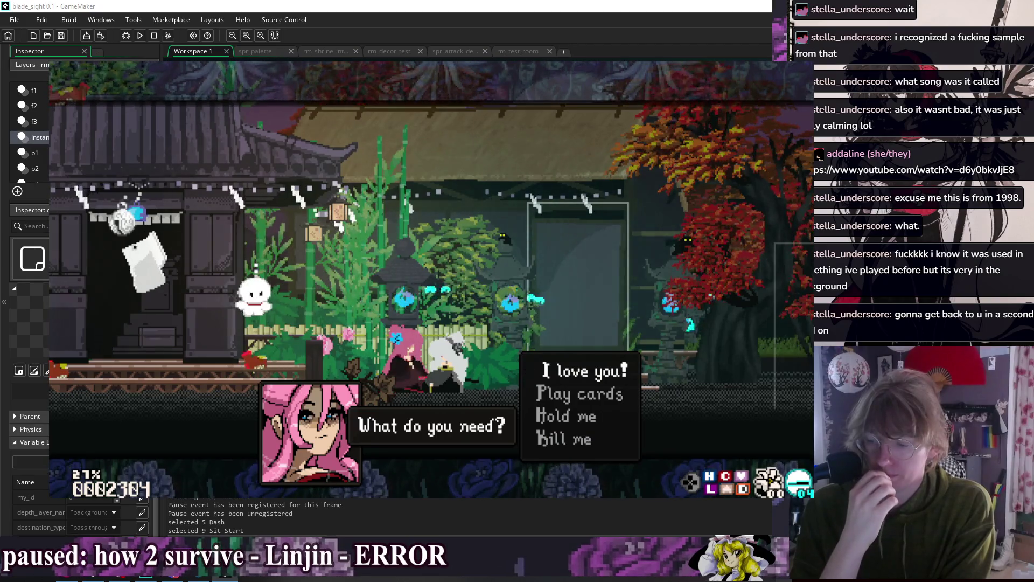
- Play through the I love you! and Play cards replies, then dismiss the companion's menu
key("z")
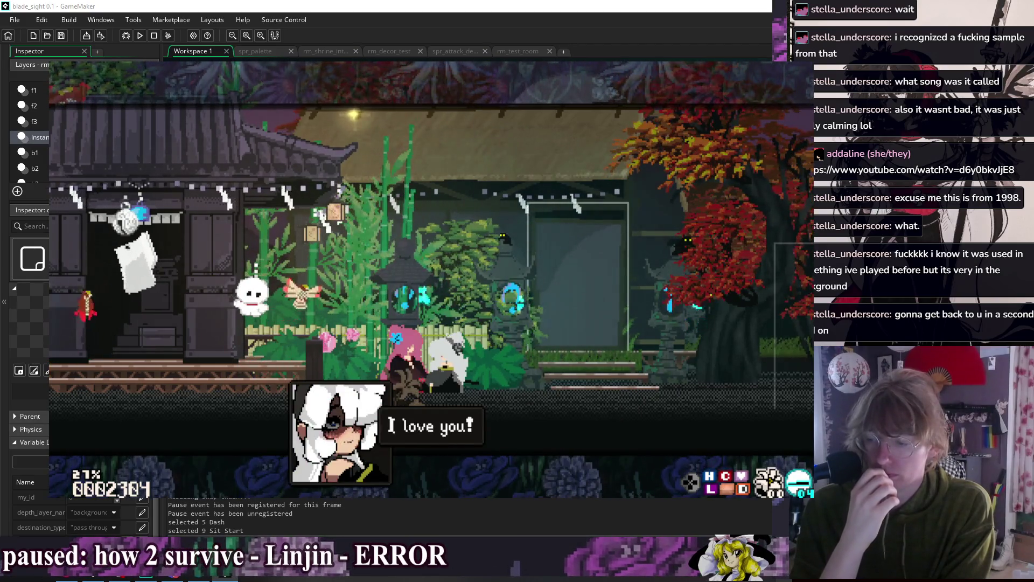
key("z")
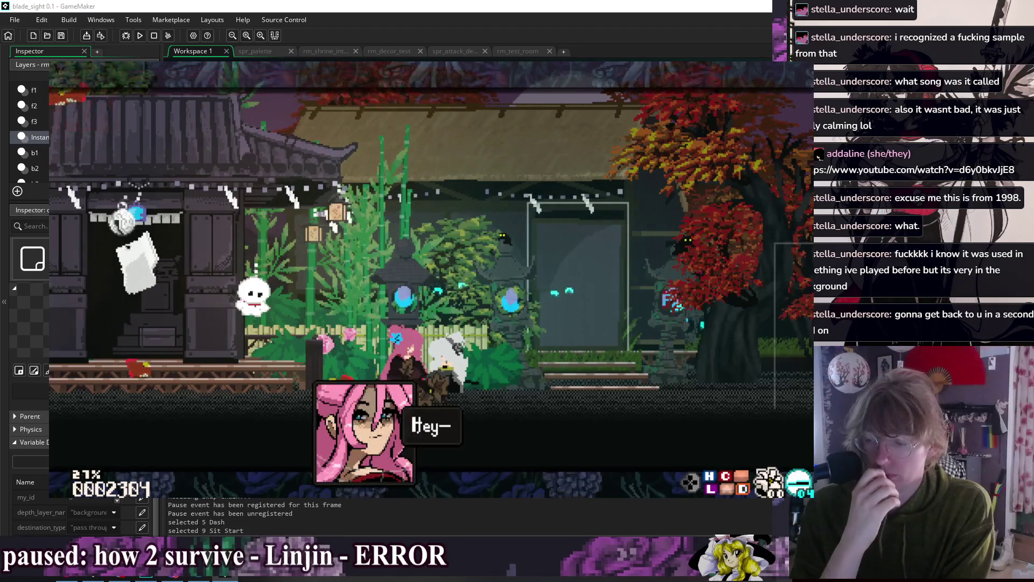
key("Down")
key("z")
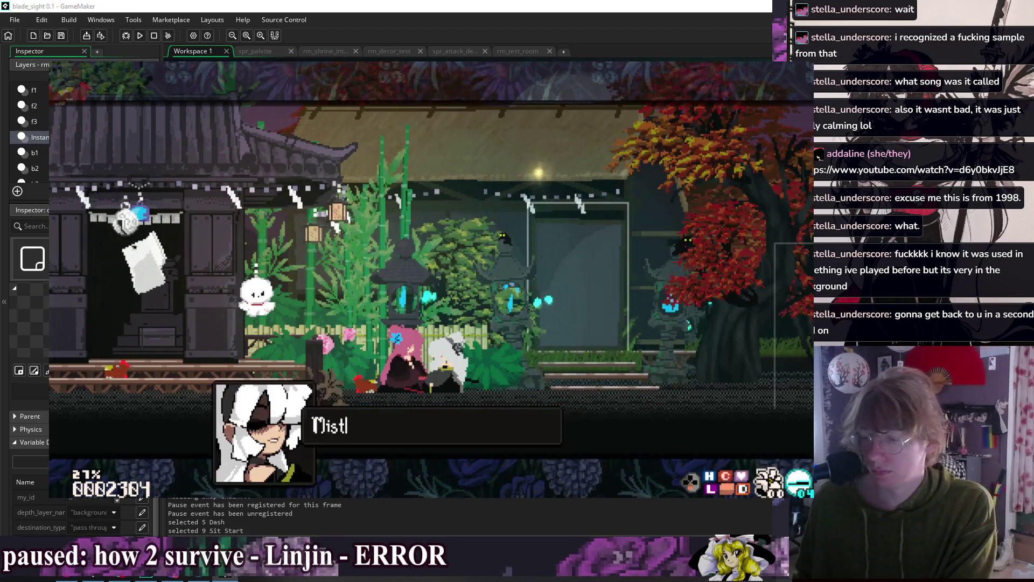
key("z")
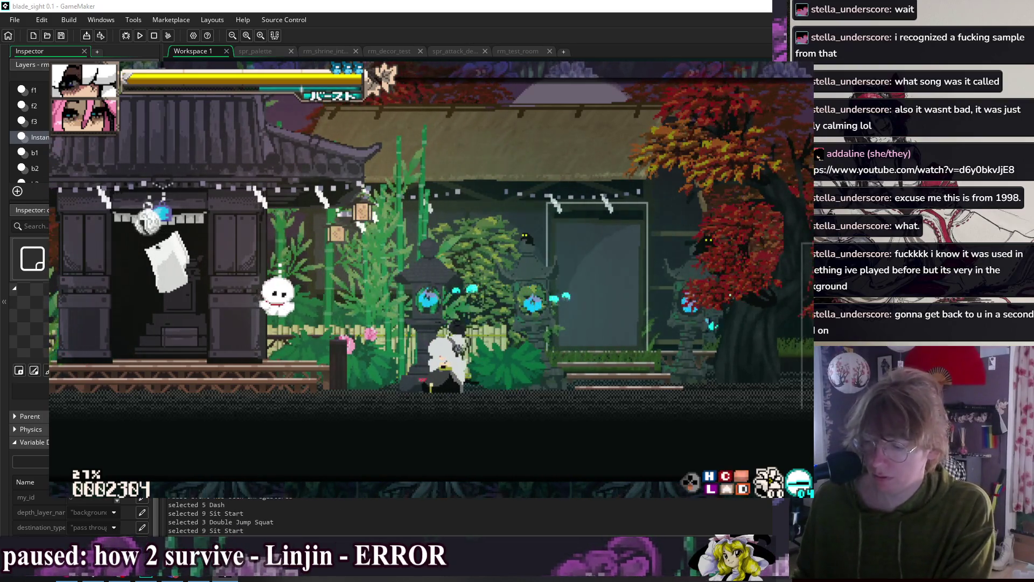
key("Up")
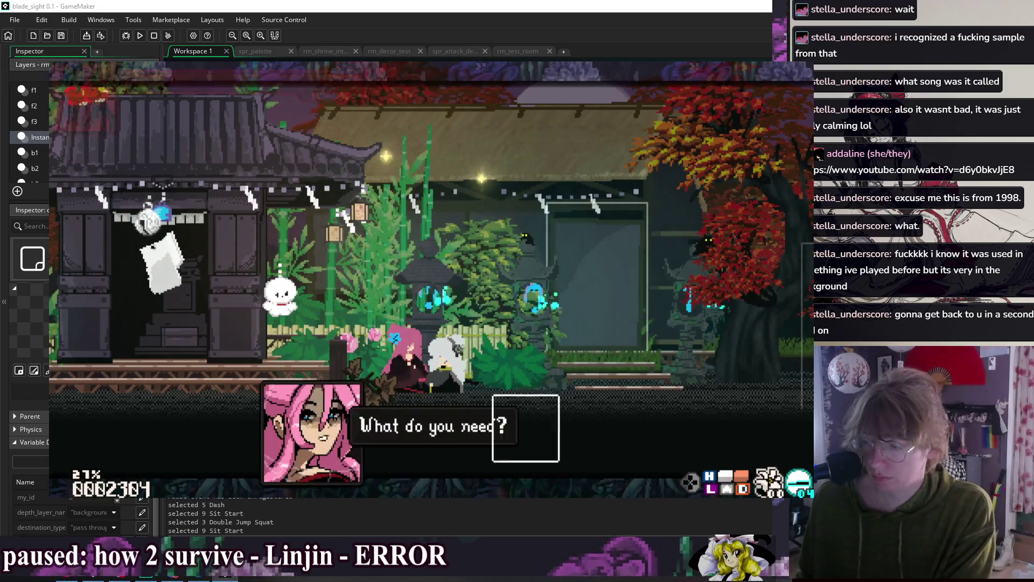
key("z")
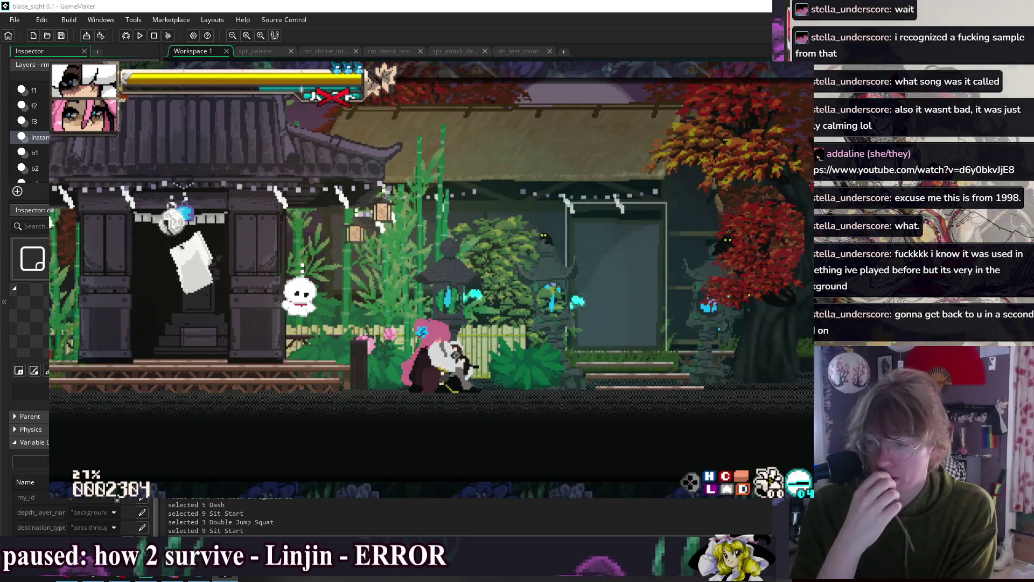
- Bow to the ghost and pick a reply in its conversation
key("8")
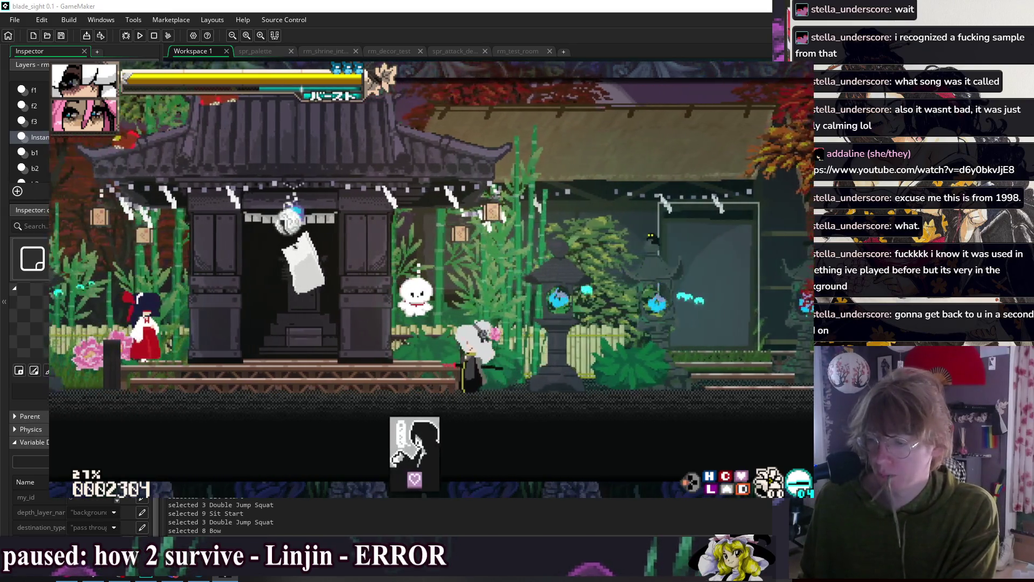
key("8")
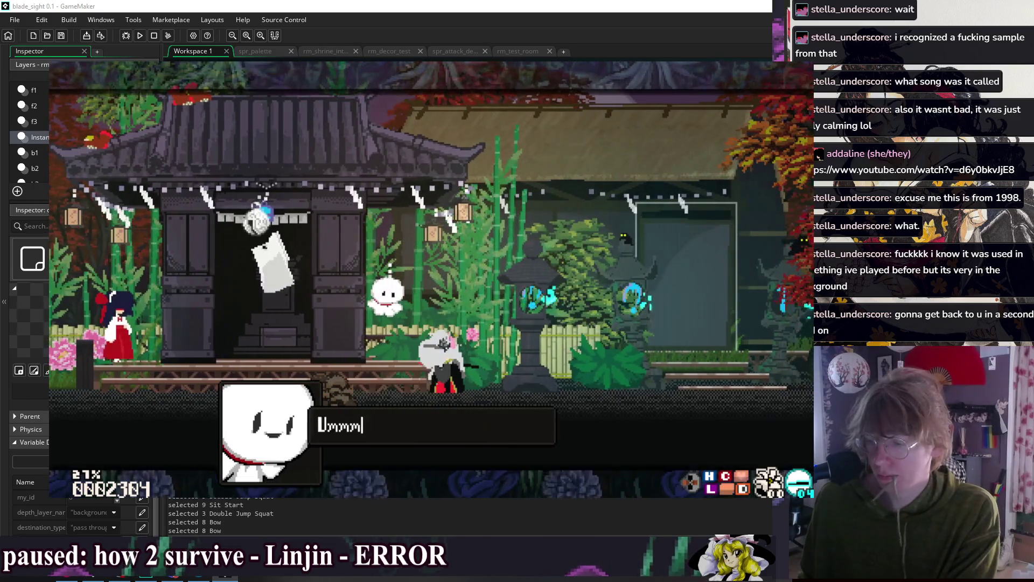
key("z")
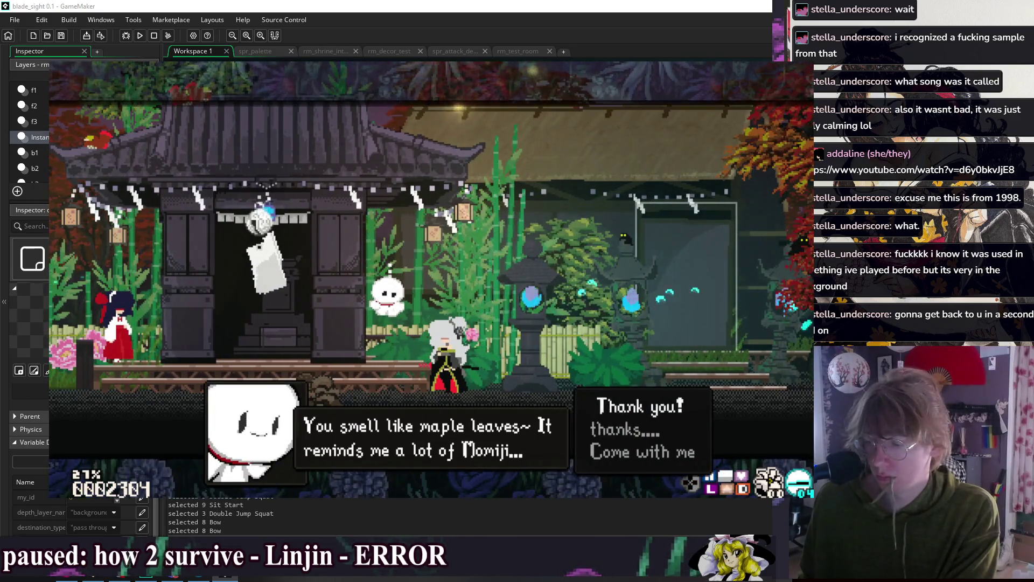
key("z")
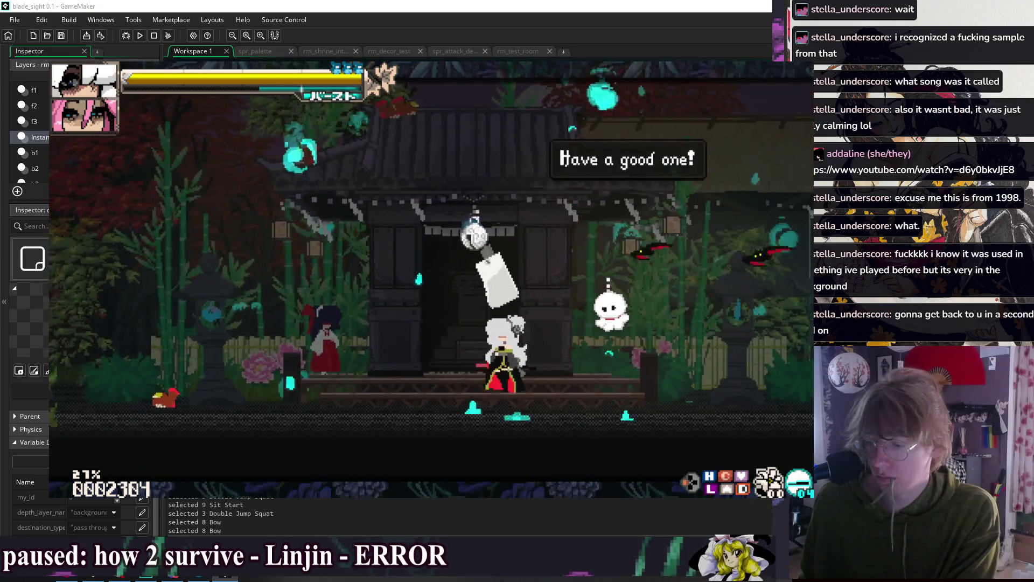
- Run left and right across the area with jumps, double jumps and super jumps
key("2")
key("3")
key("Right")
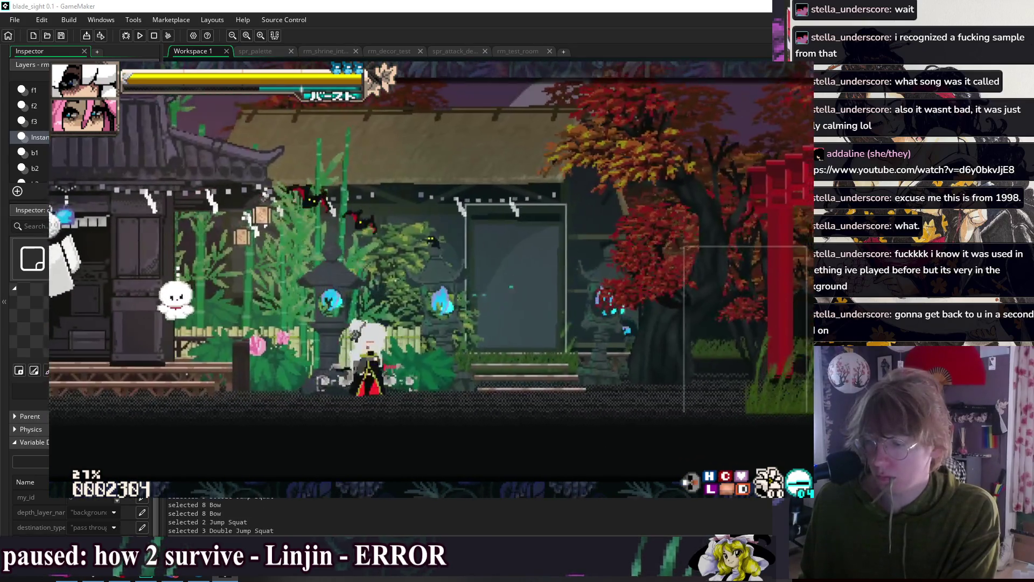
key("Left")
key("4")
key("z")
key("3")
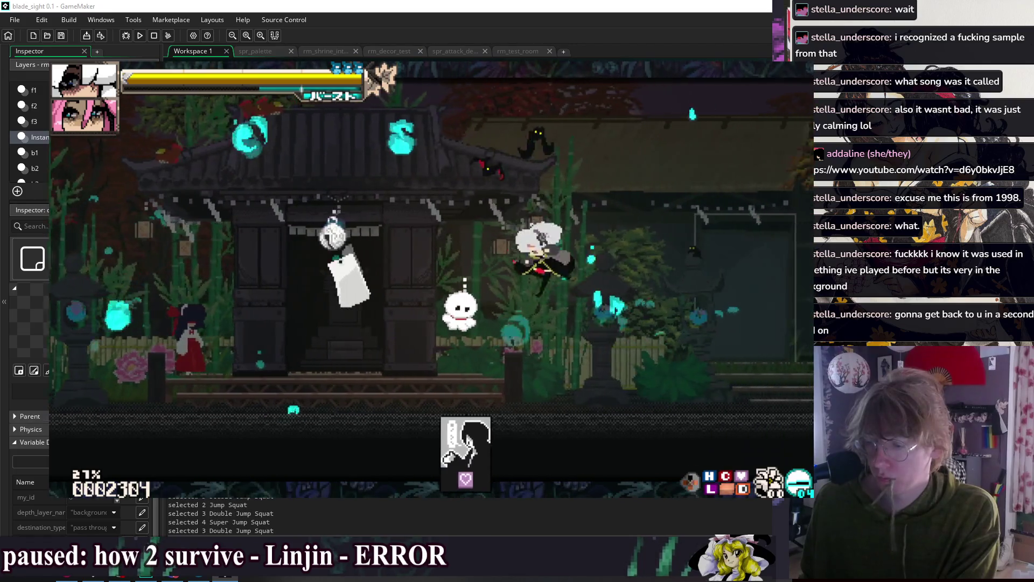
key("Right")
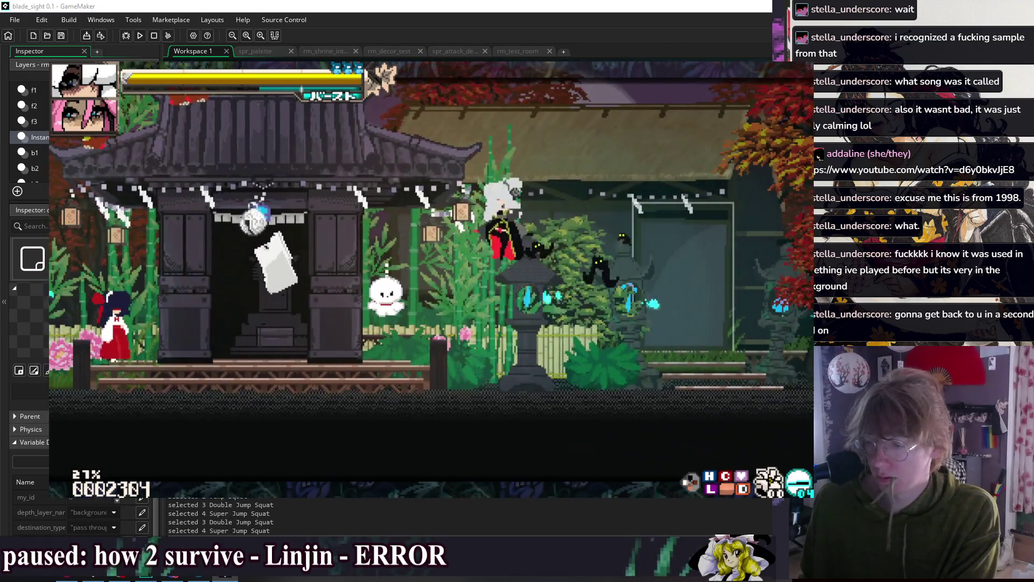
key("Left")
key("3")
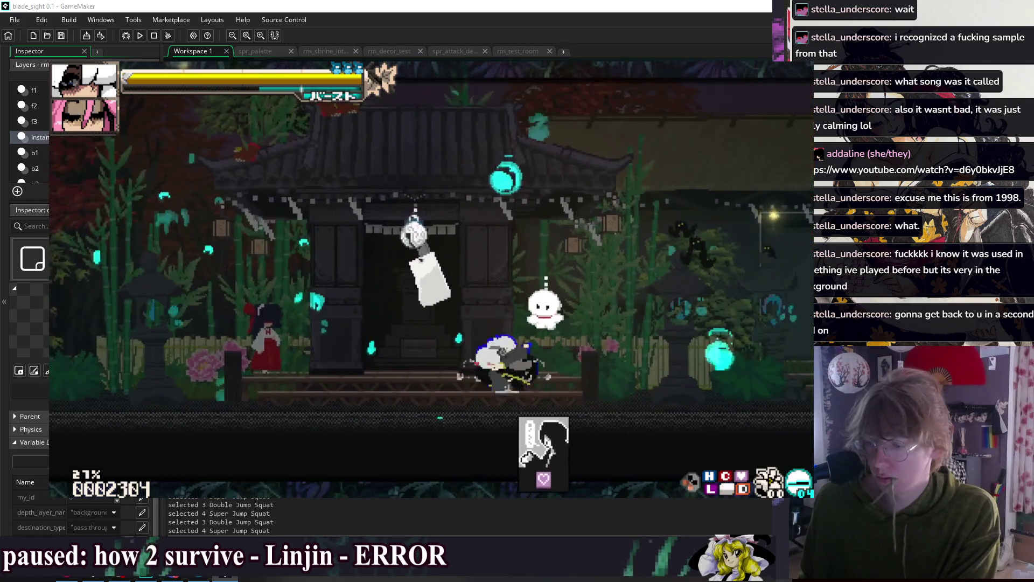
key("Right")
key("2")
key("3")
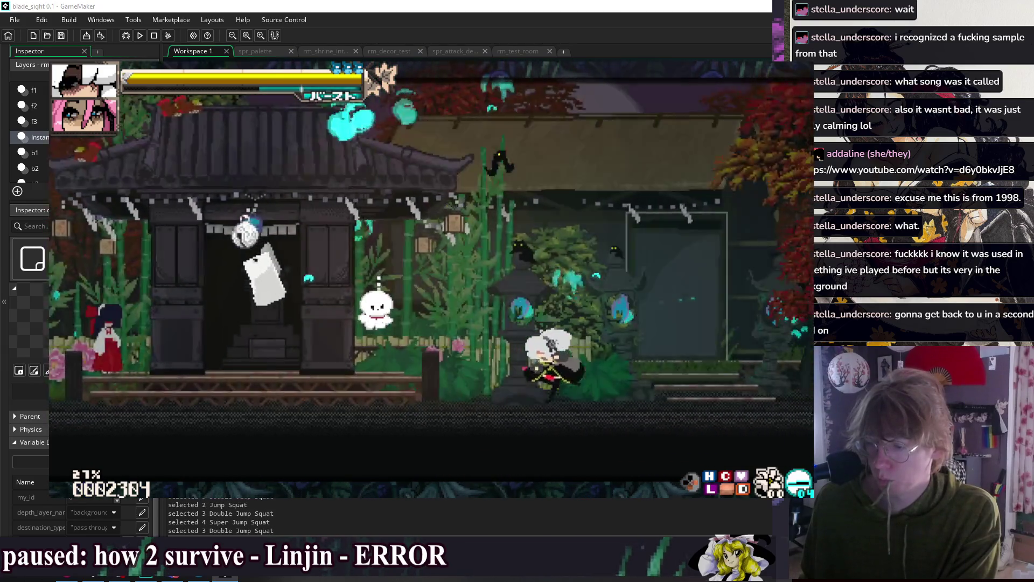
key("Left")
key("2")
key("3")
key("Left")
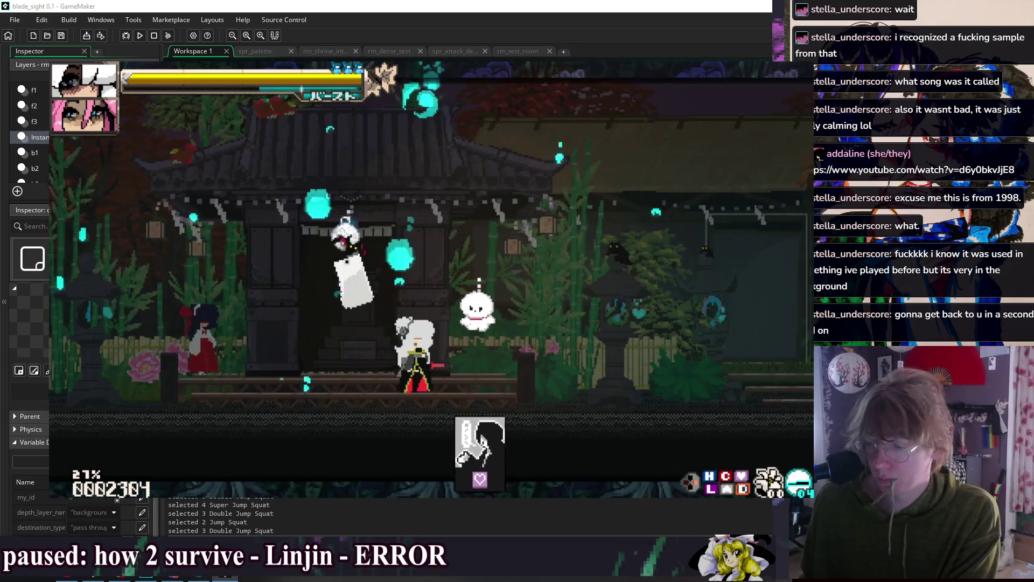
- Jump over to the shrine maiden, bow to greet her, and close her dialogue
key("Left")
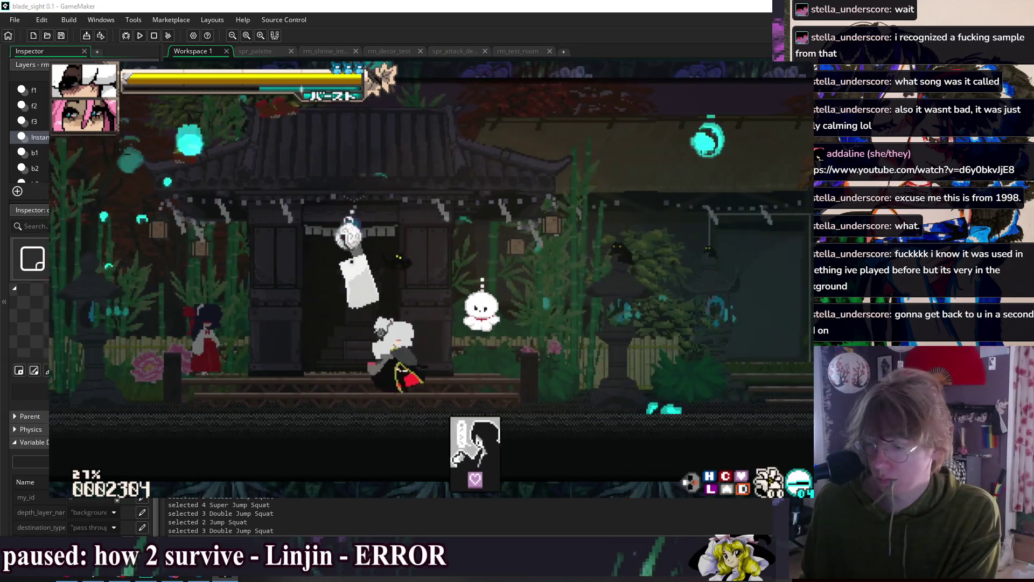
key("2")
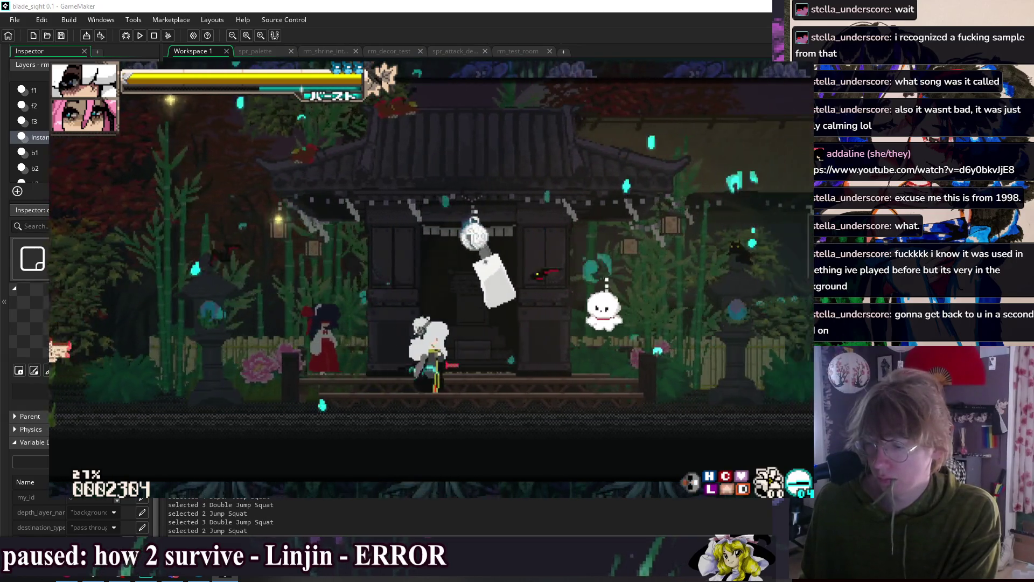
key("Left")
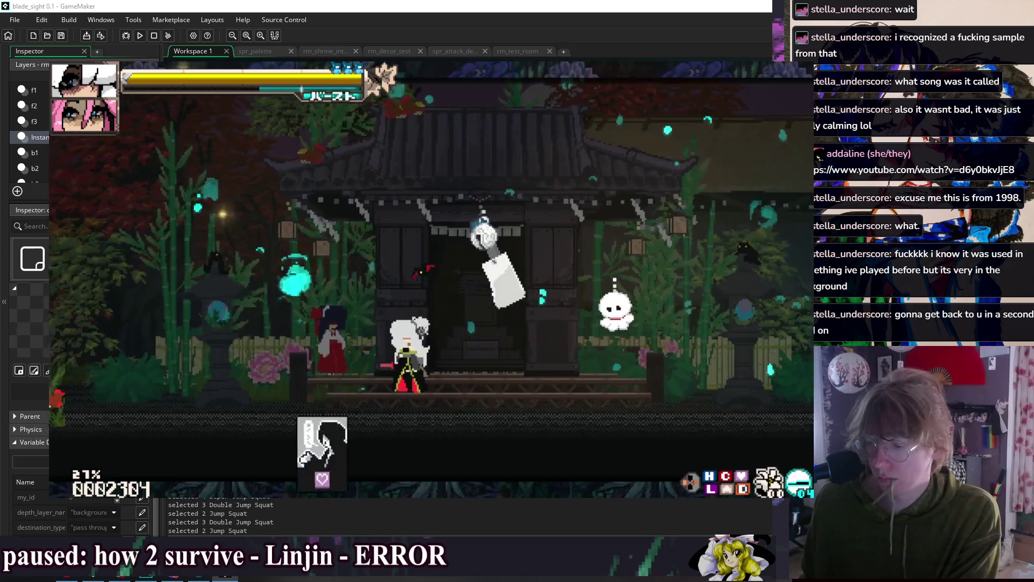
key("8")
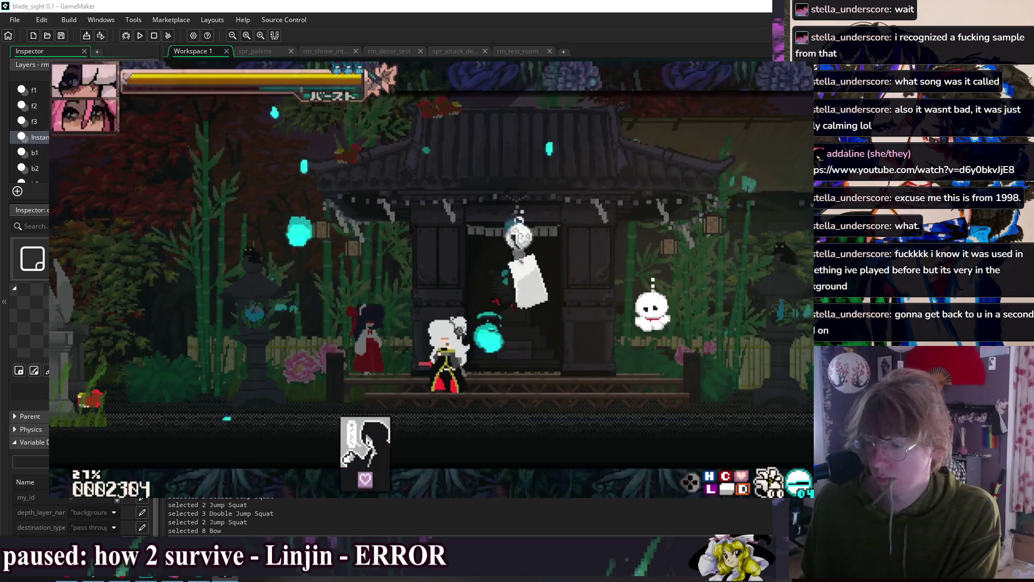
key("Left")
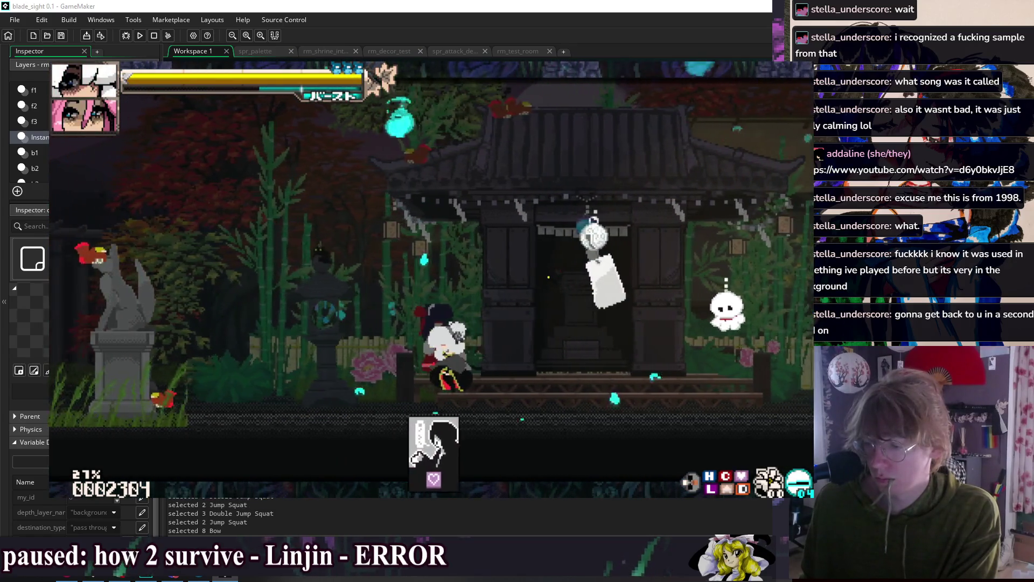
- Dash through Bell Shrine into Camp and jump around by the doorway before entering it
key("Right")
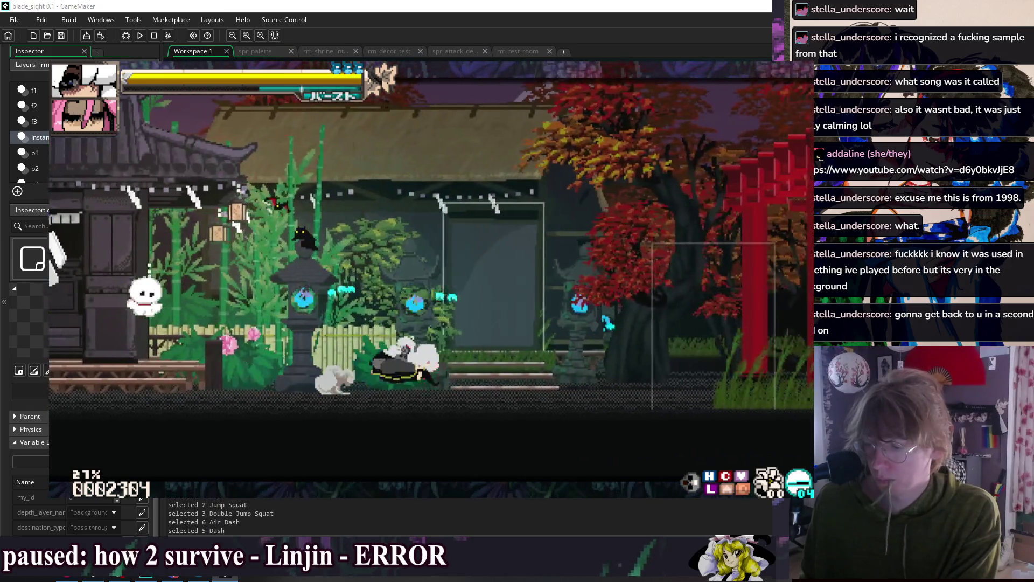
key("Up")
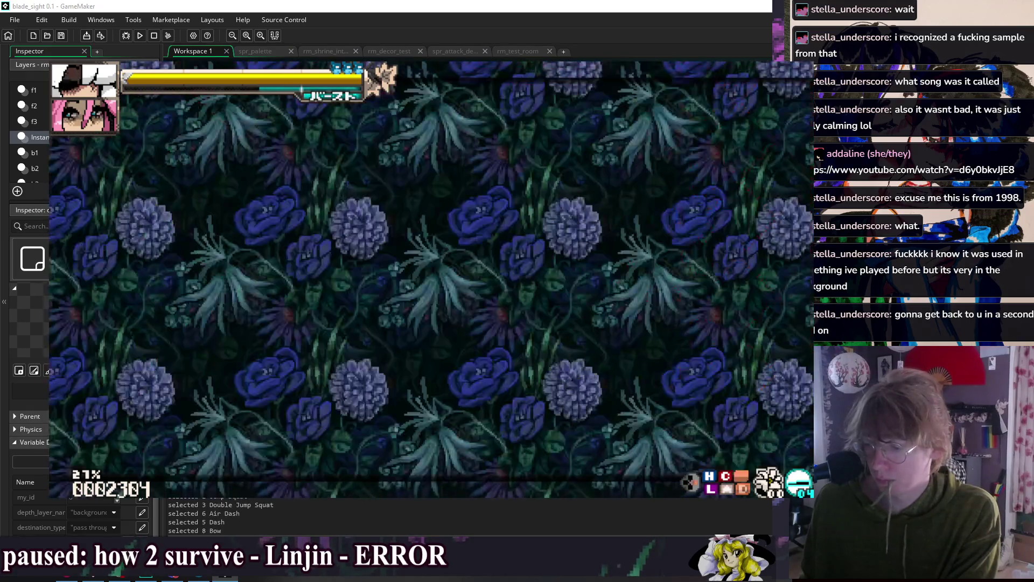
key("8")
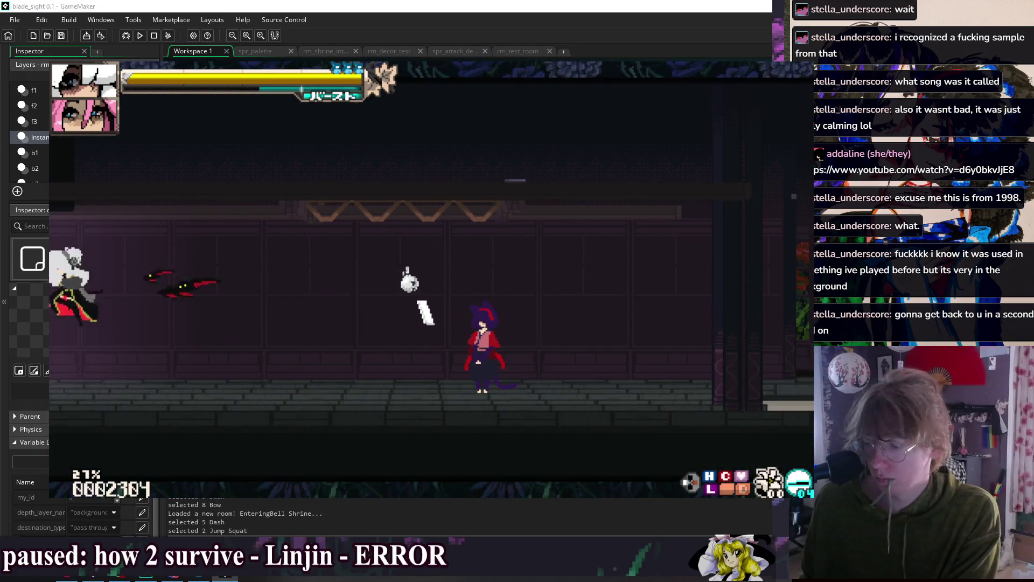
key("Up")
key("Right")
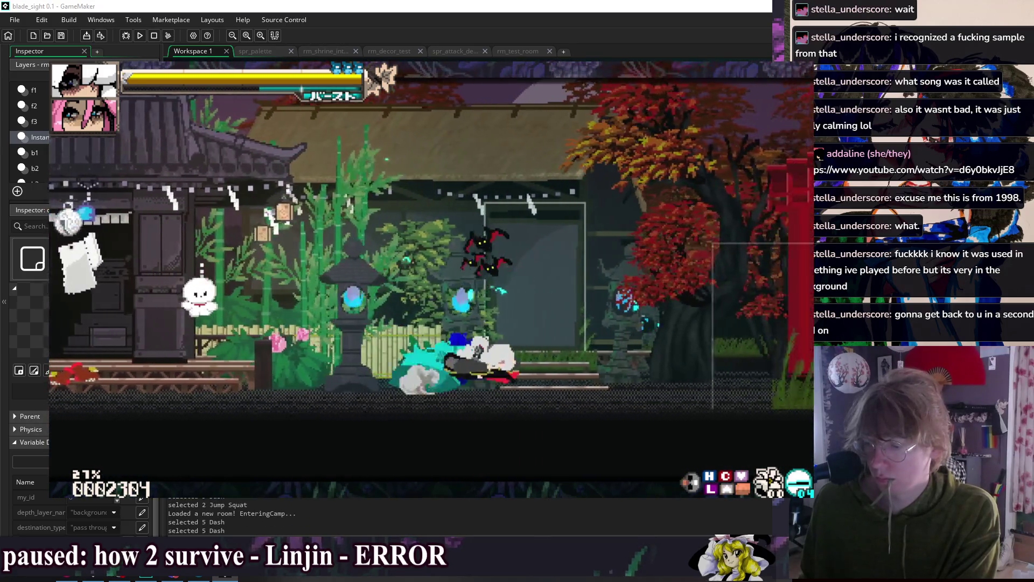
key("Right")
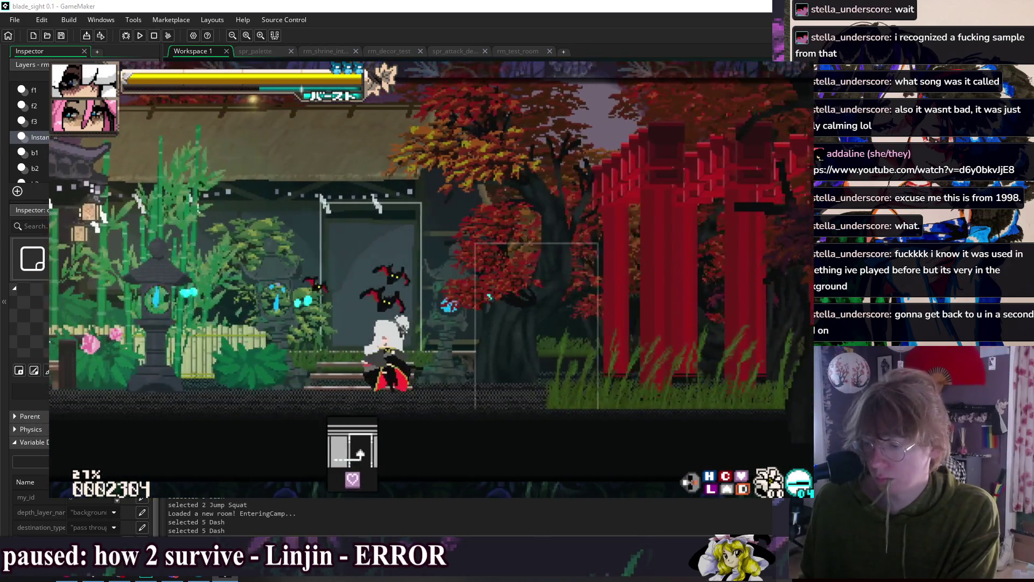
key("Right")
key("Left")
key("Left")
key("Up")
key("Up")
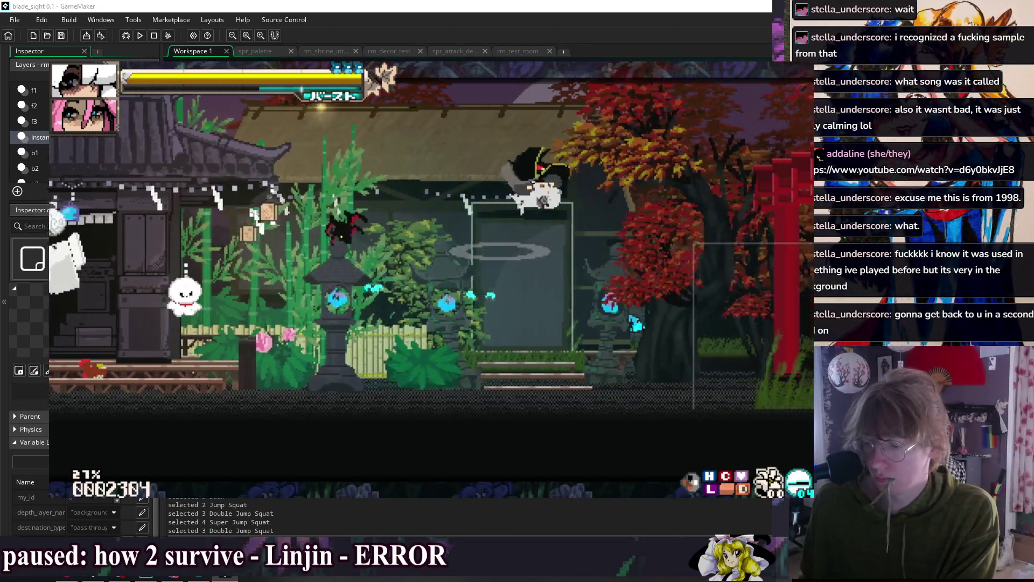
key("Left")
key("Up")
key("Up")
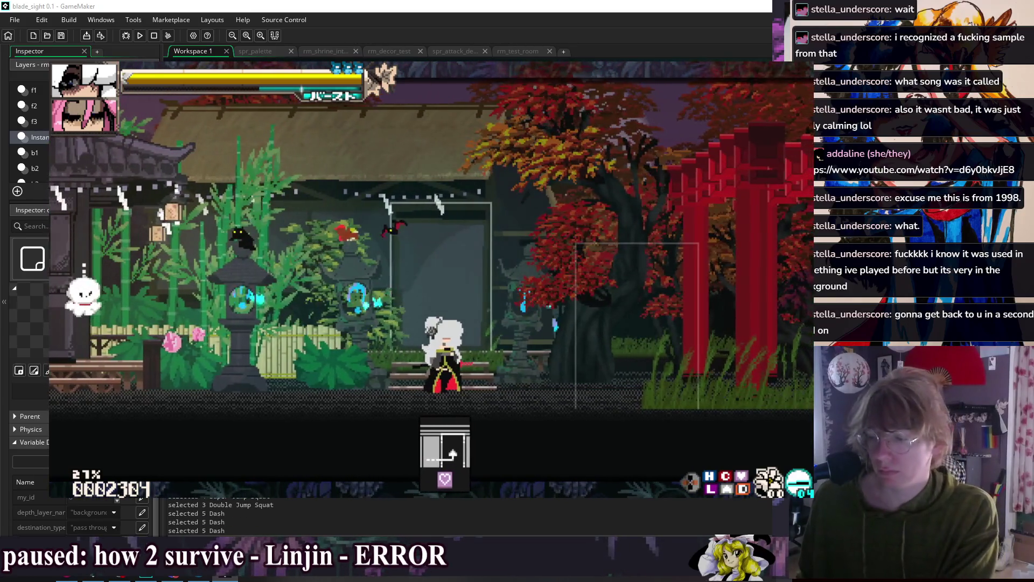
key("Up")
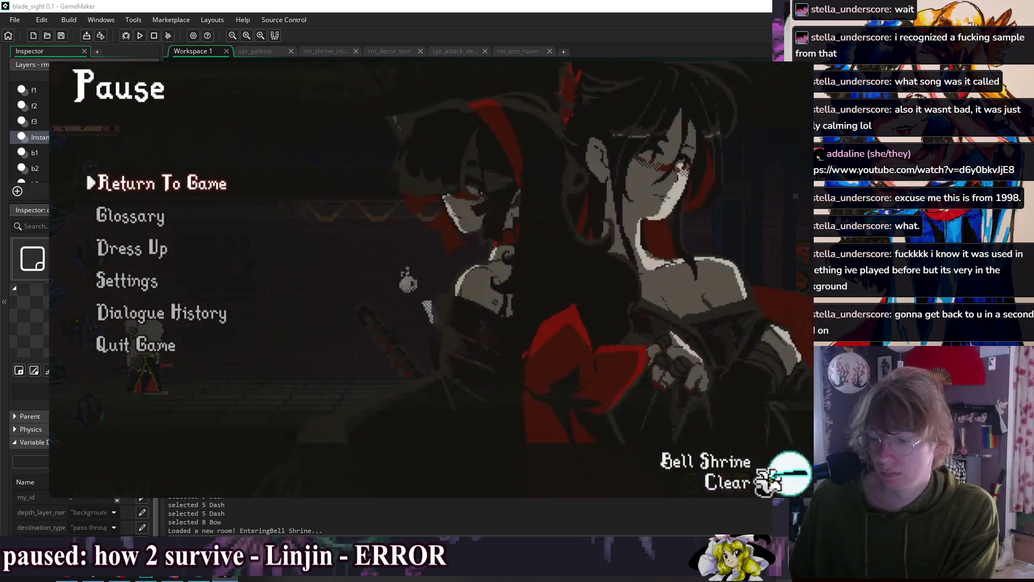
- Travel from Camp into the Road room, pausing and resuming the game once
key("Left")
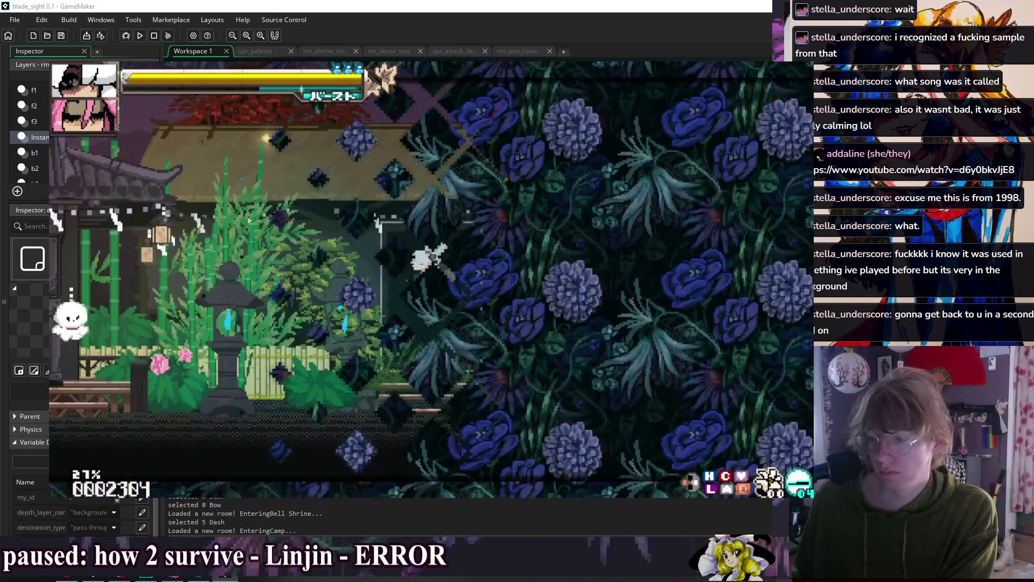
key("Up")
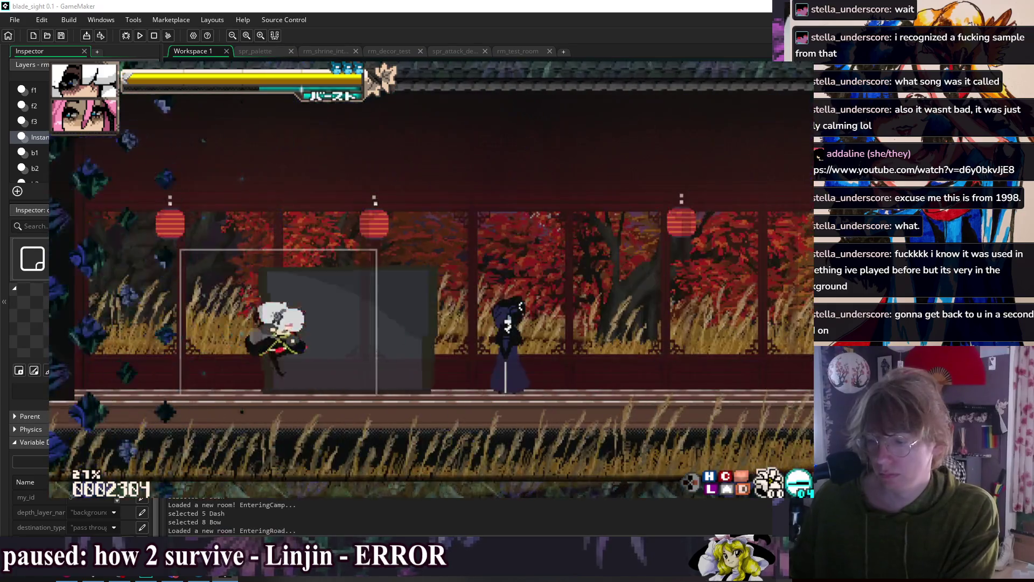
key("Escape")
key("Escape")
key("Left")
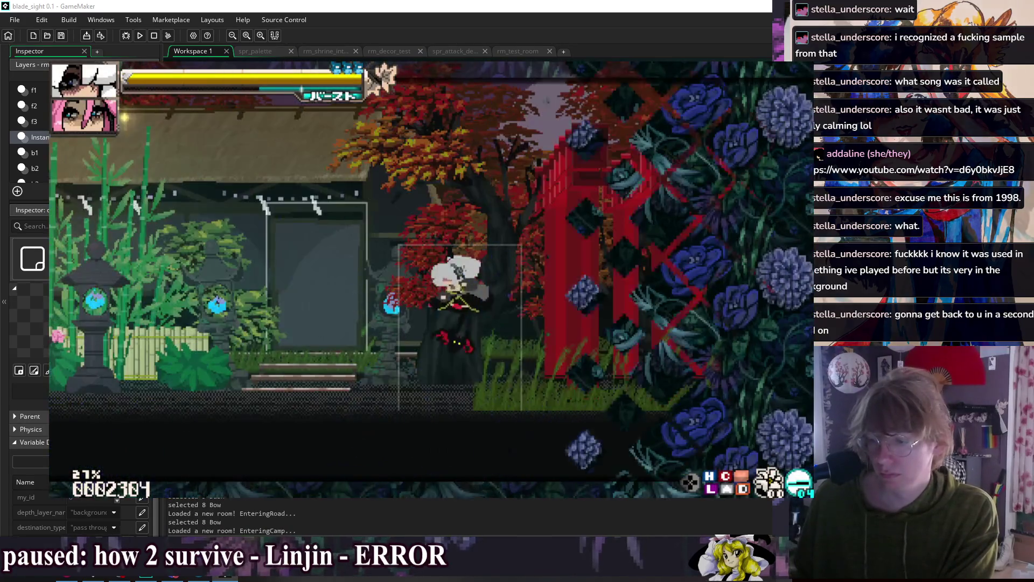
- Run and dash back and forth through Bell Shrine, then slash toward the enemies
key("Right")
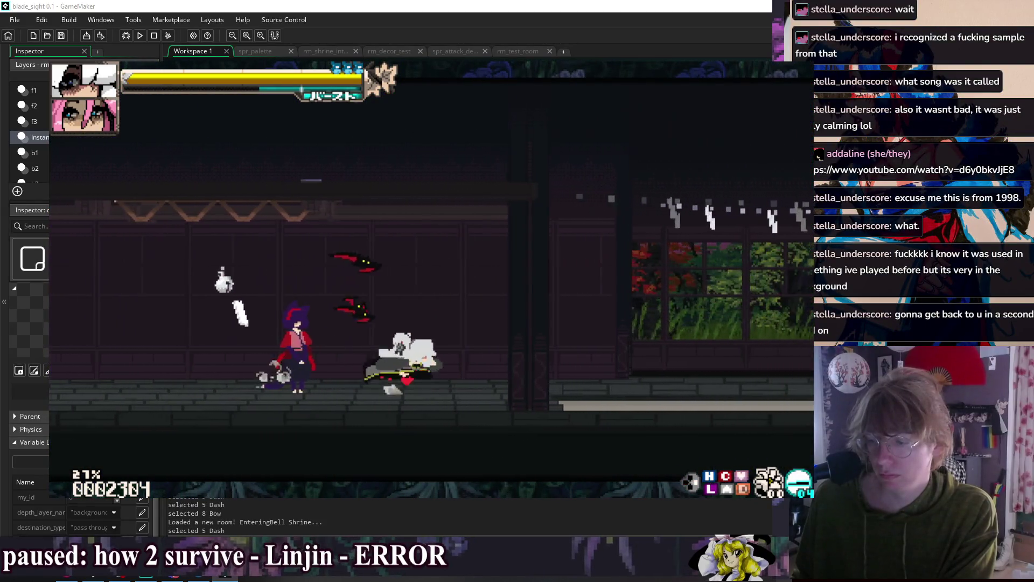
key("Right")
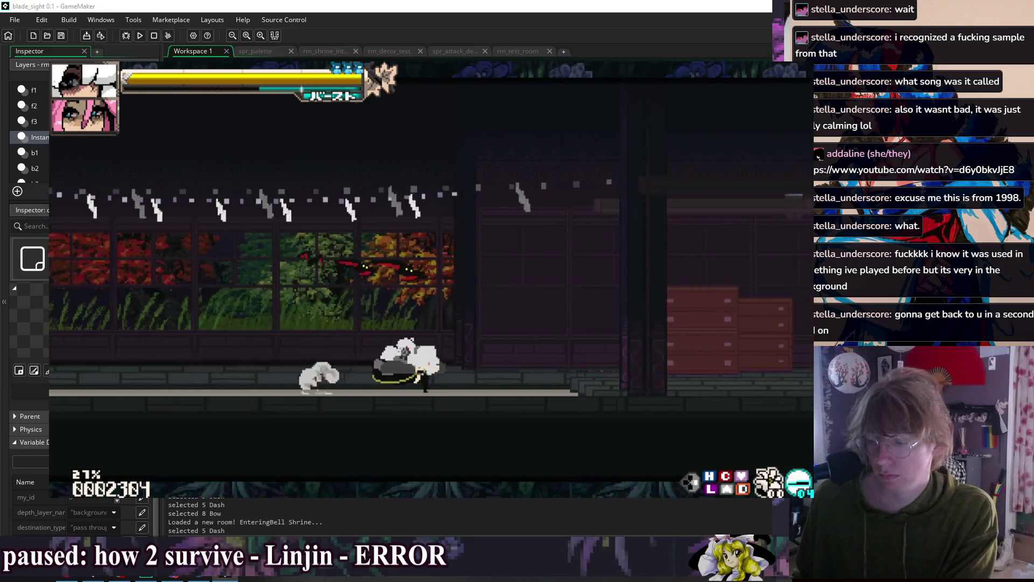
key("Left")
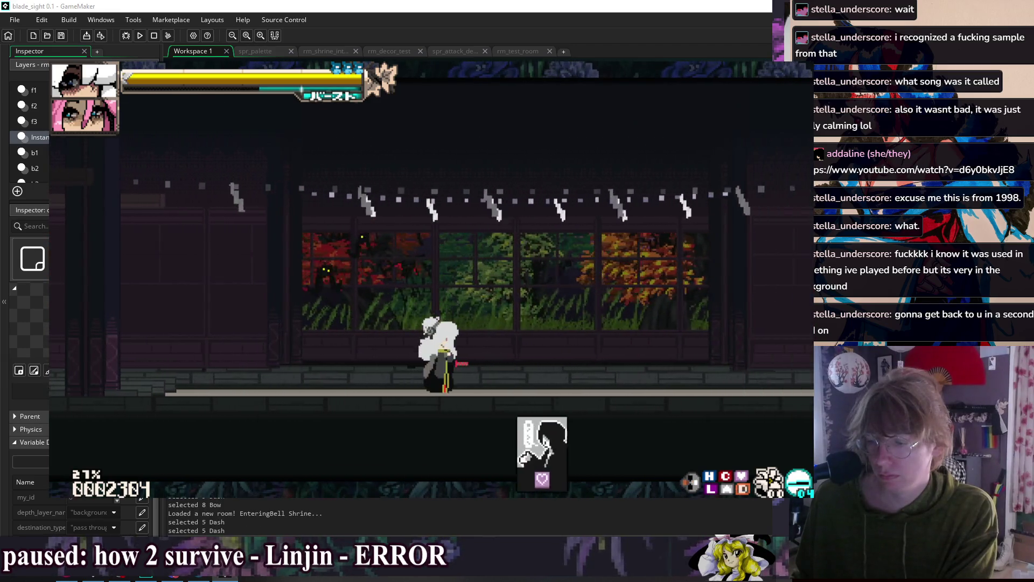
key("Right")
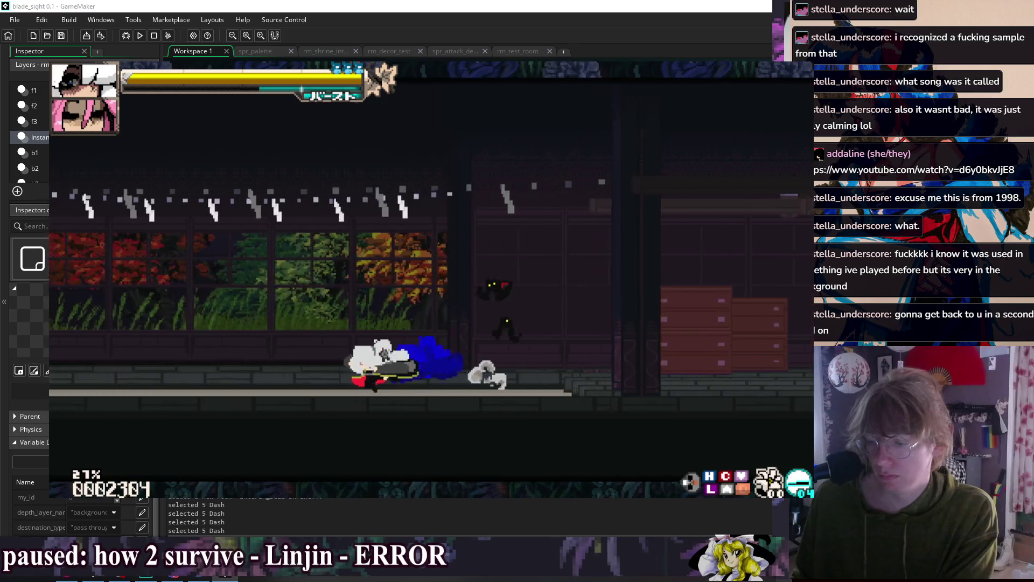
key("Left")
key("Right")
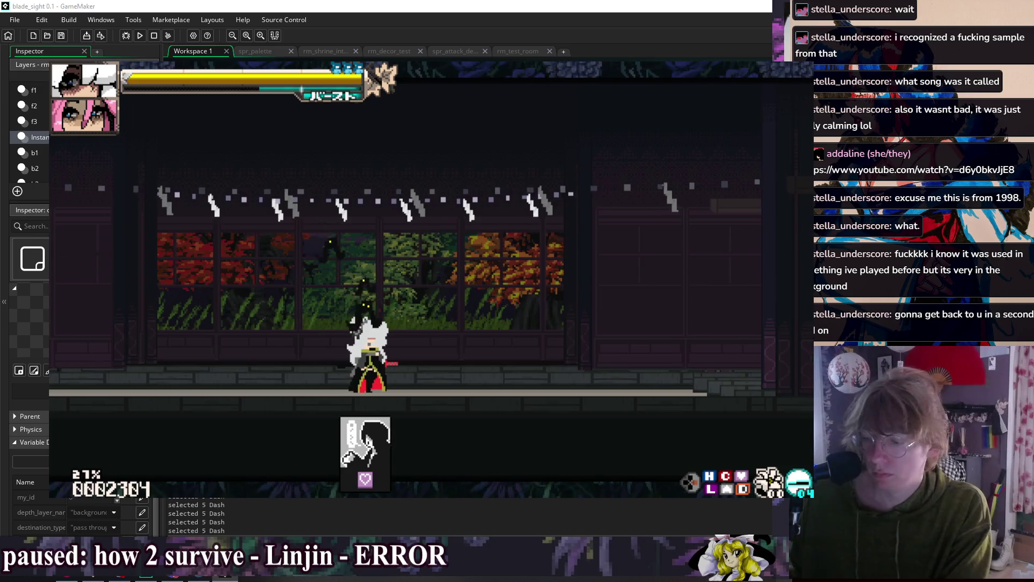
key("Right")
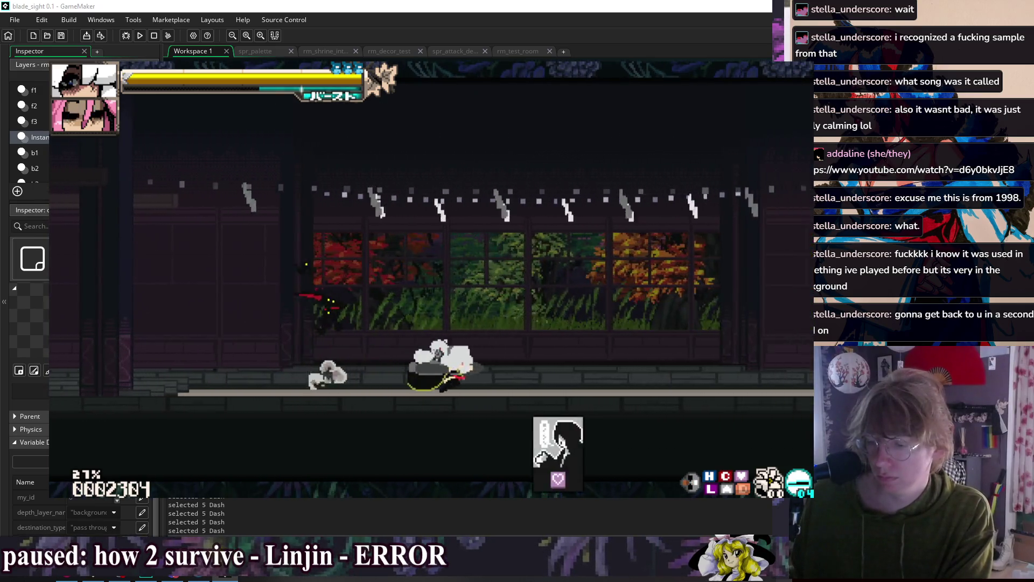
- Start training mode with the dummy, then end it from the Training Settings menu
key("r")
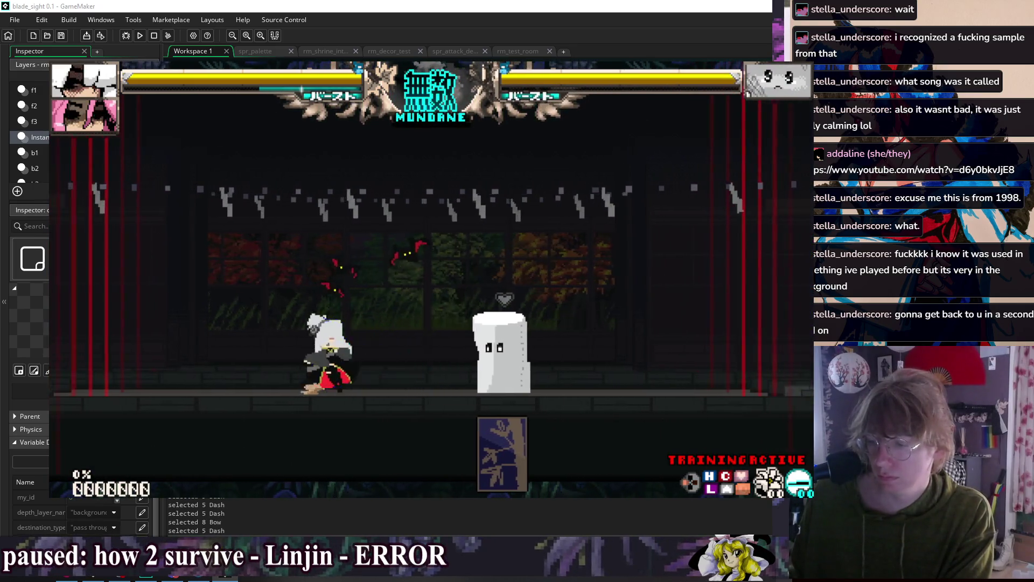
key("Escape")
key("Down")
key("Return")
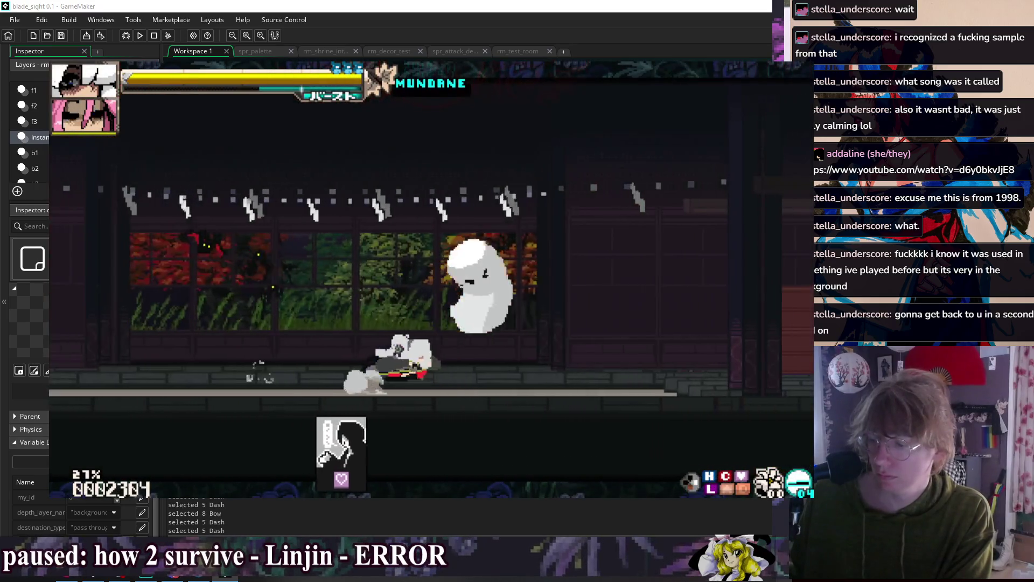
- Jump and dash through the drawer and weapon rooms, trigger Bird Call, and cross the bridge to Camp
key("Right")
key("space")
key("space")
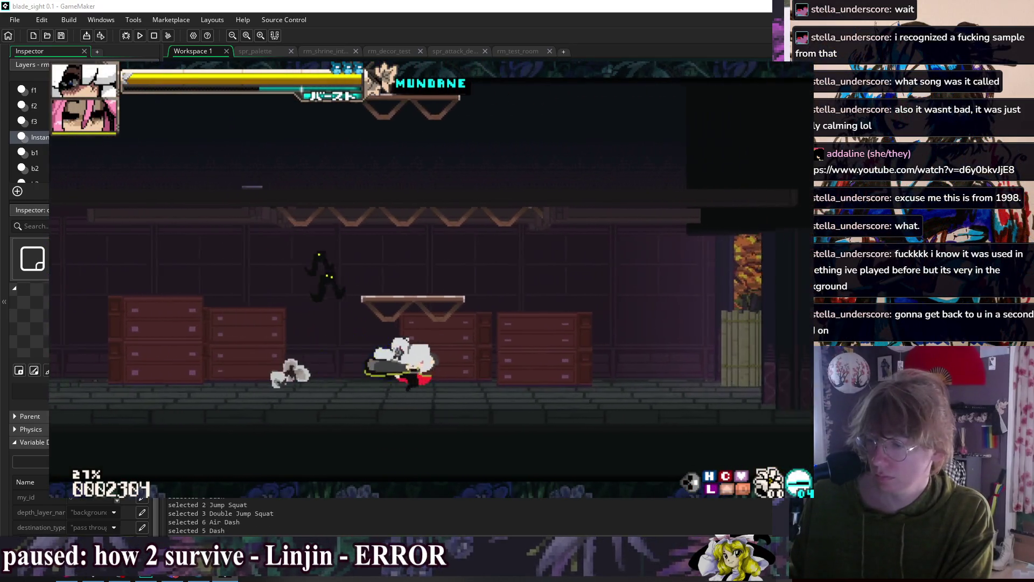
key("space")
key("space")
key("space")
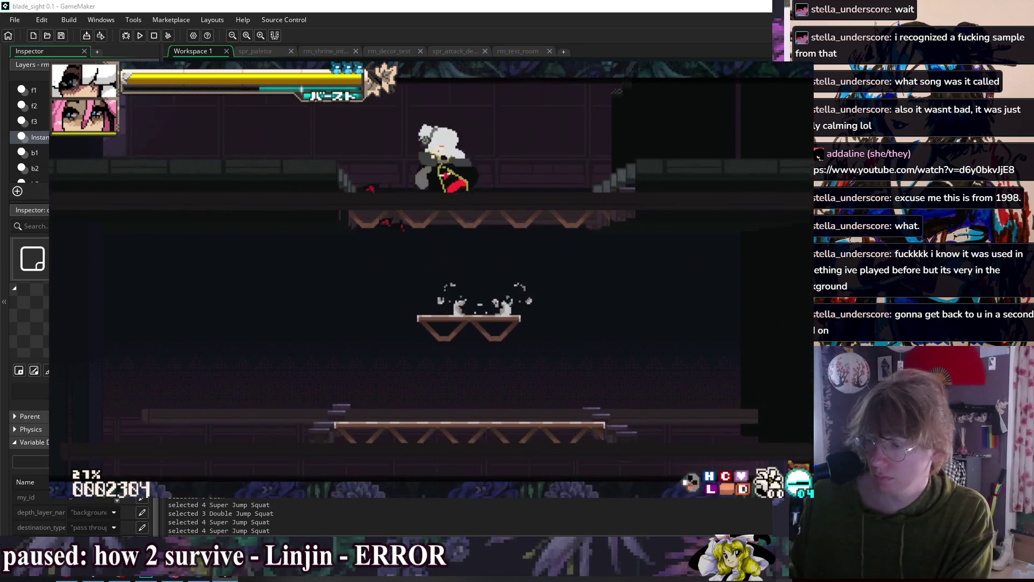
key("Down")
key("shift")
key("shift")
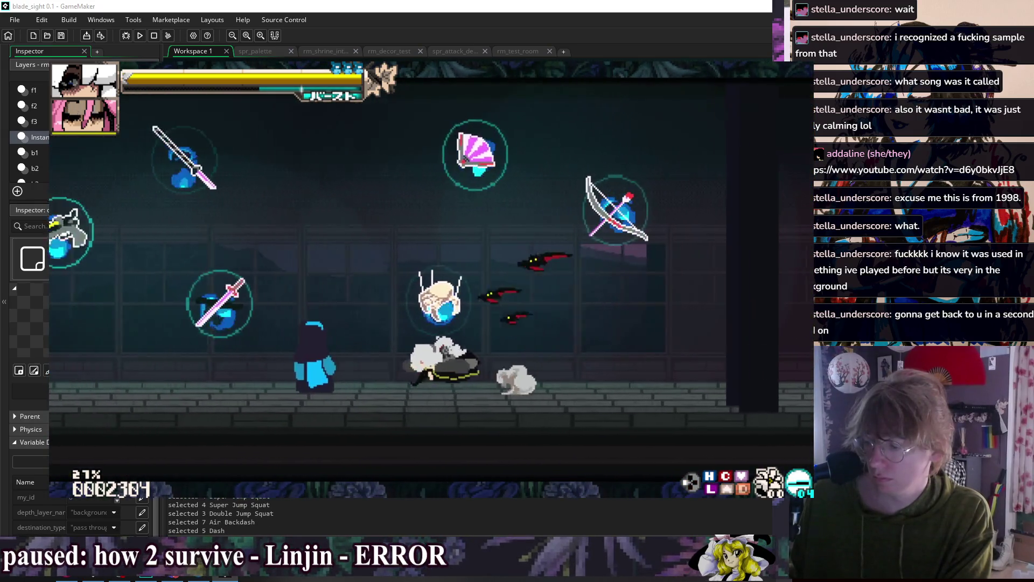
key("shift")
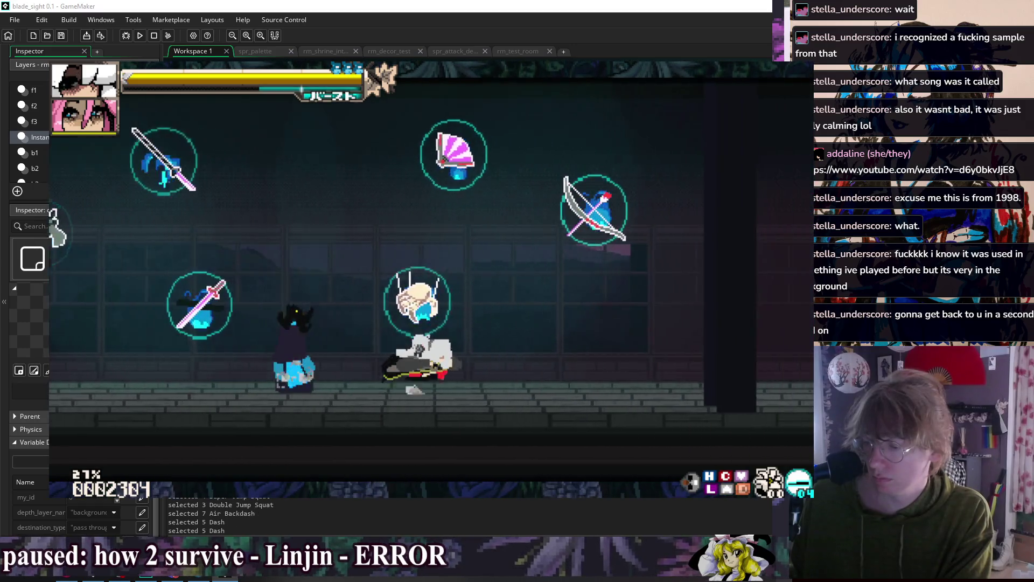
key("shift")
key("Down")
key("Right")
key("z")
key("shift")
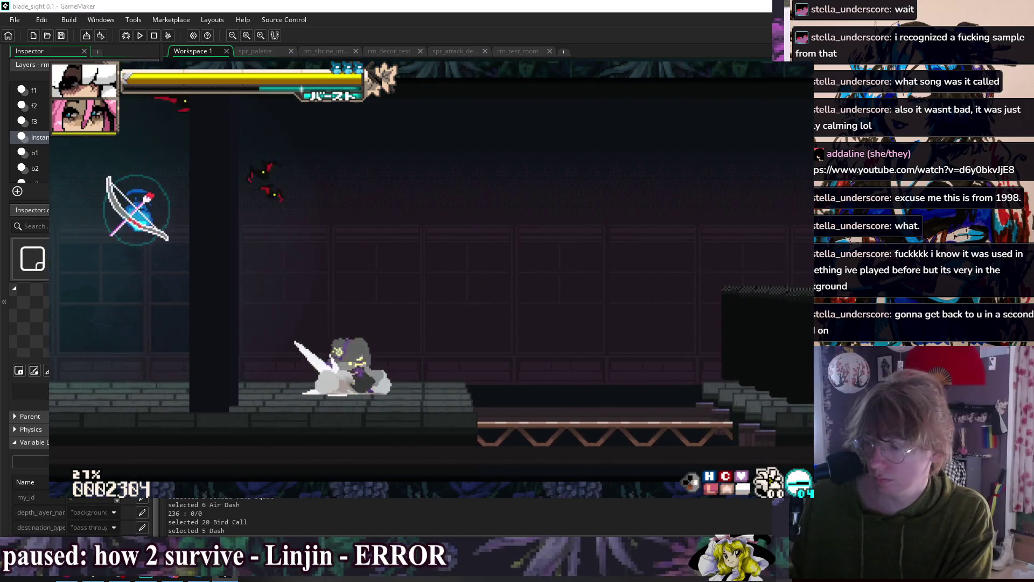
key("Down")
key("shift")
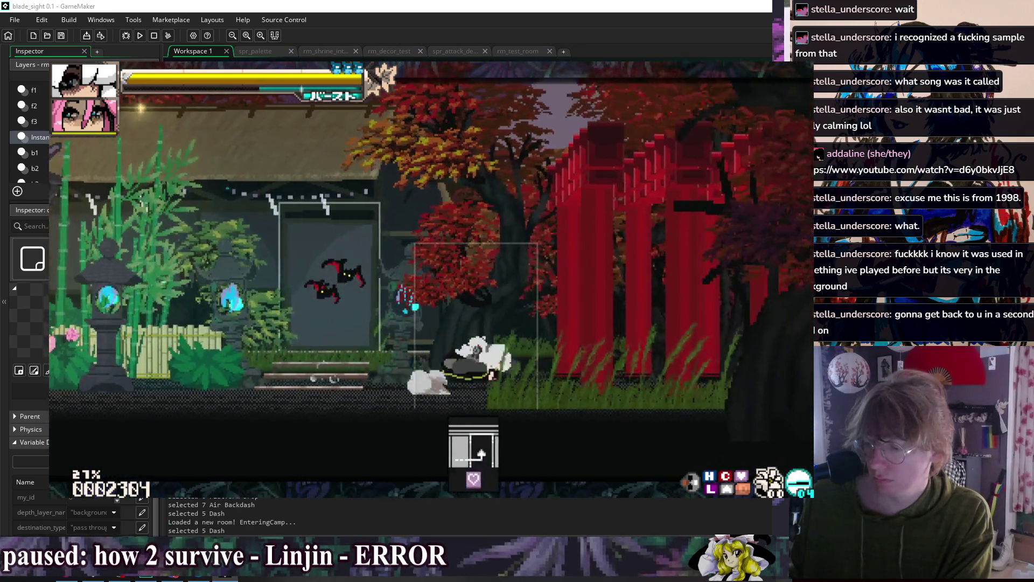
- Dash at the enemy, call the pink ally, and land air and heavy katana attacks
key("shift")
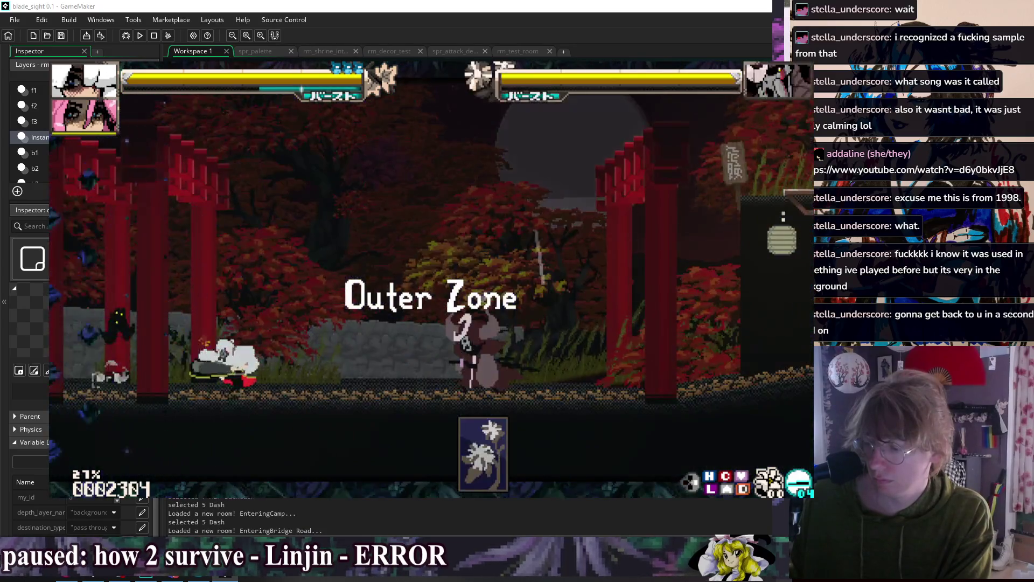
key("shift")
key("shift")
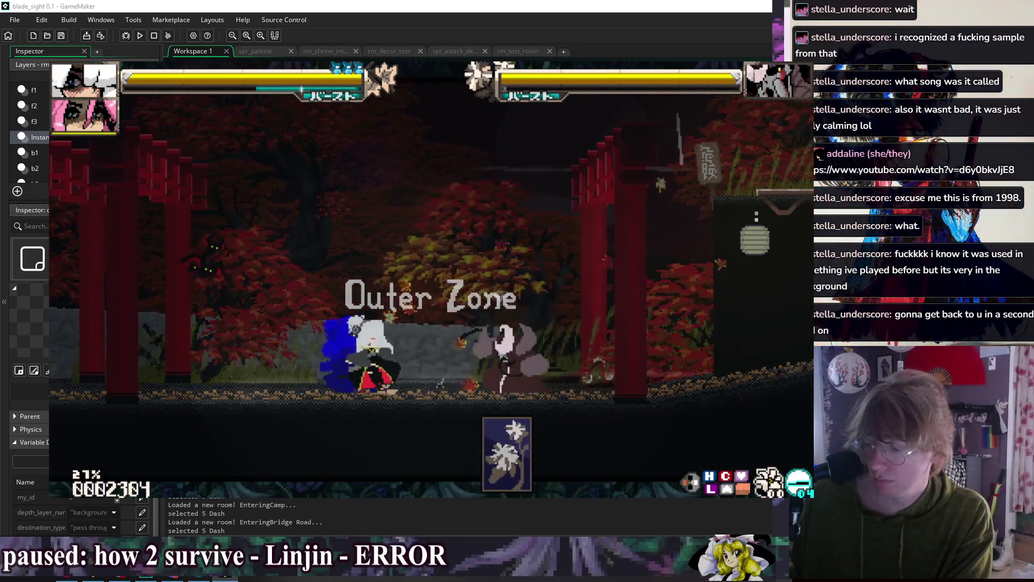
key("c")
key("space")
key("l")
key("h")
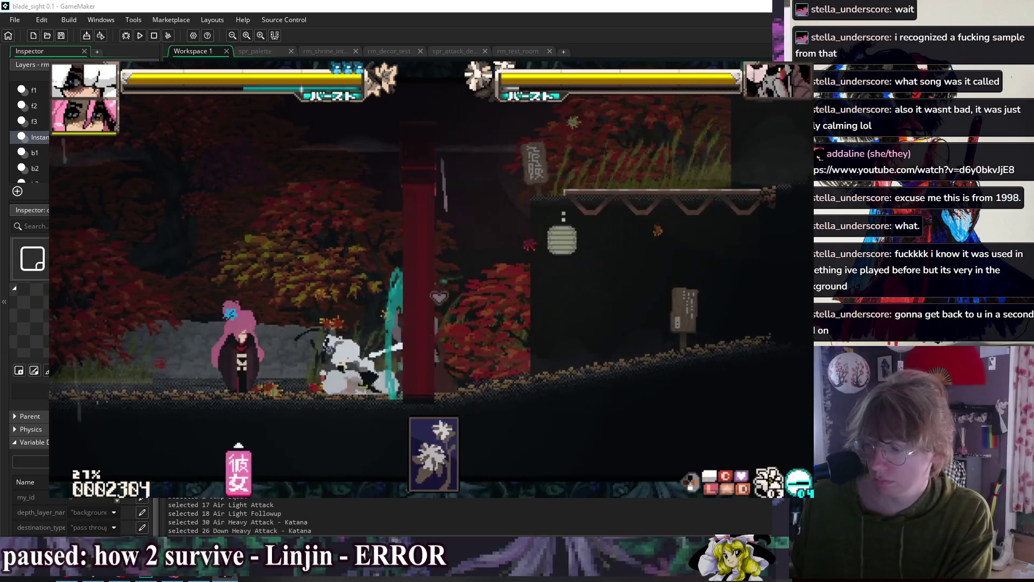
key("h")
key("space")
key("l")
key("l")
key("space")
key("l")
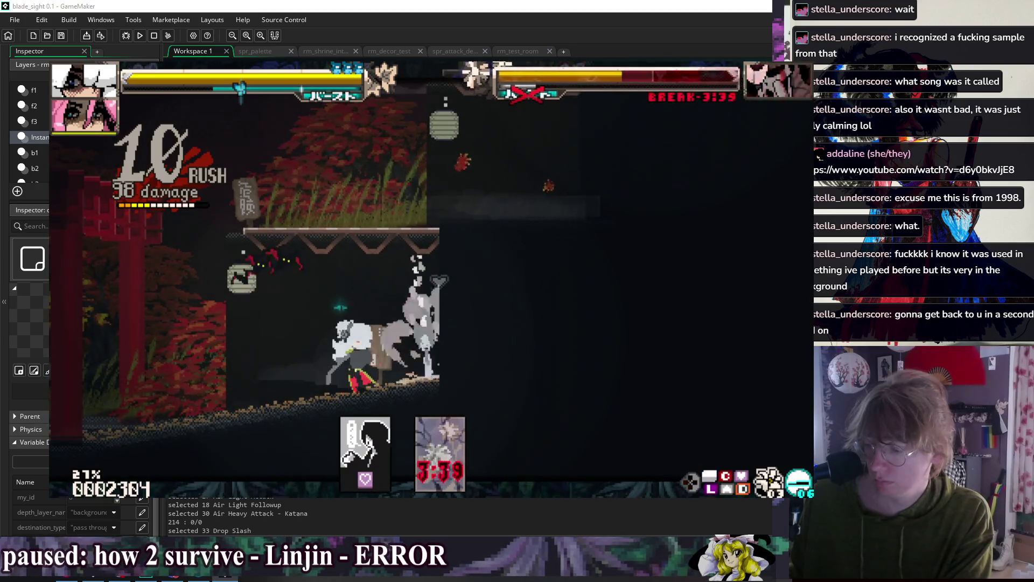
- Hit the enemy with Quickdraw slashes to extend the combo
key("Down")
key("Left")
key("h")
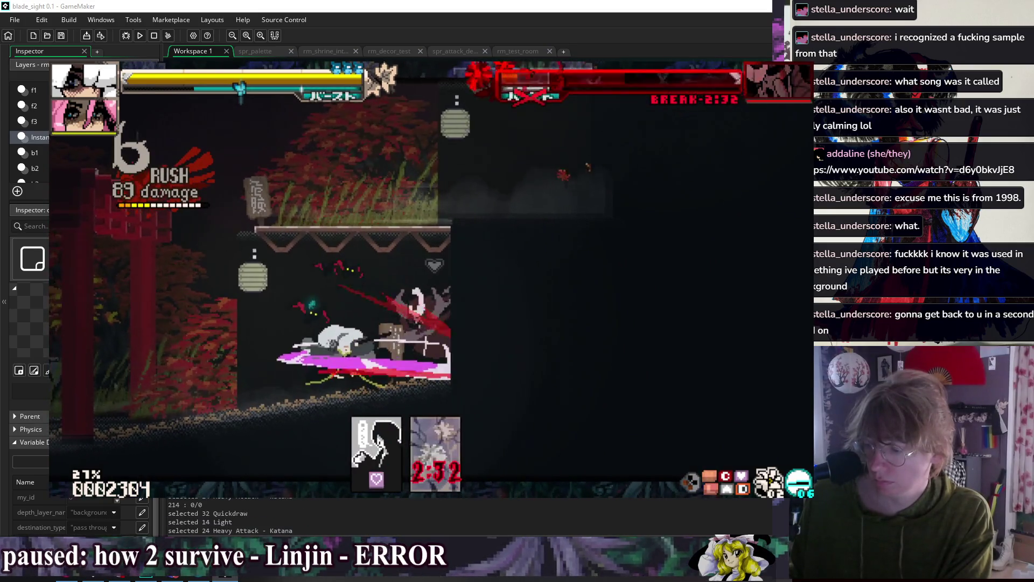
key("Down")
key("Left")
key("h")
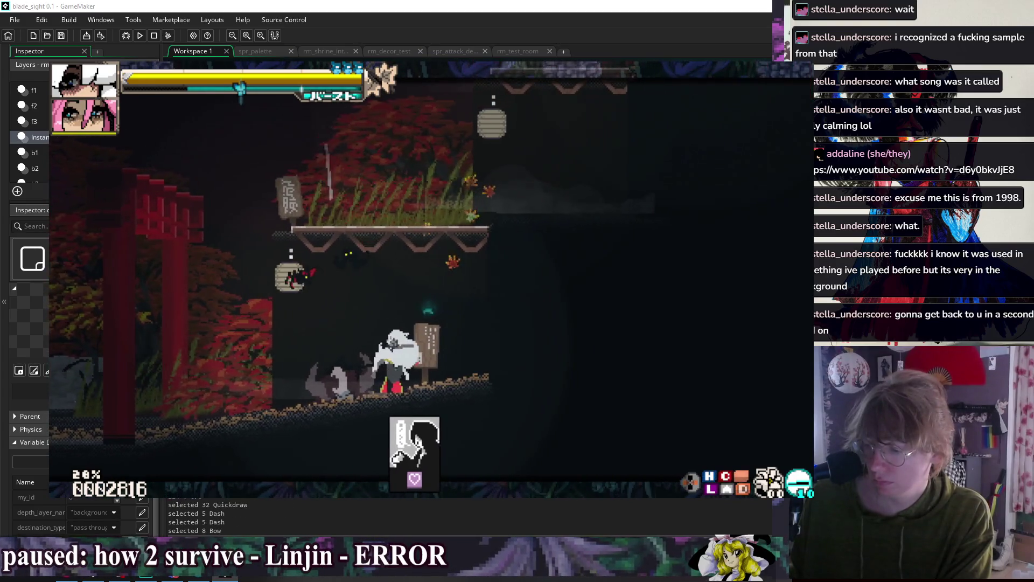
- Dash left down into the lower area, then dash right and slash at enemies
key("Left")
key("shift")
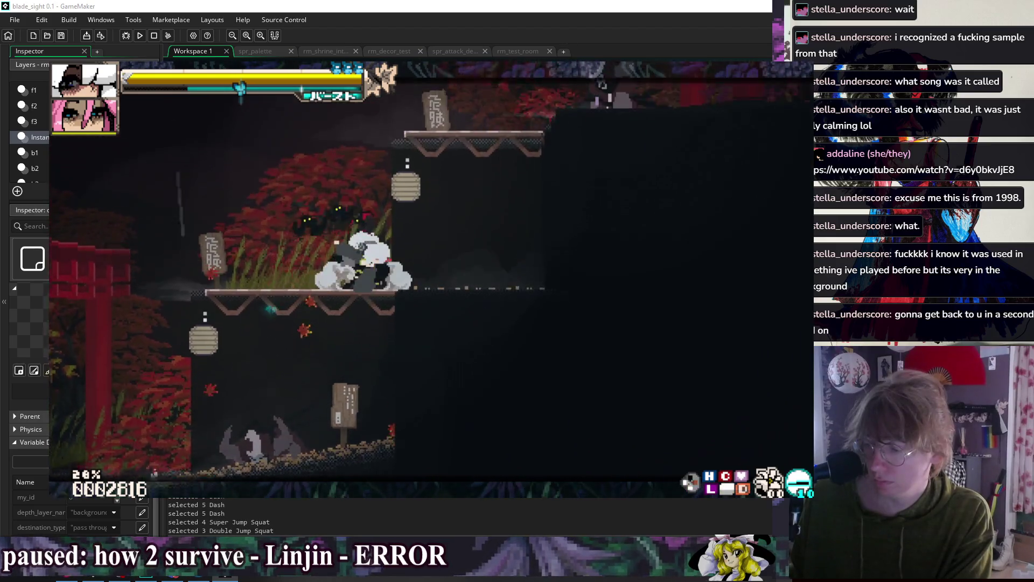
key("space")
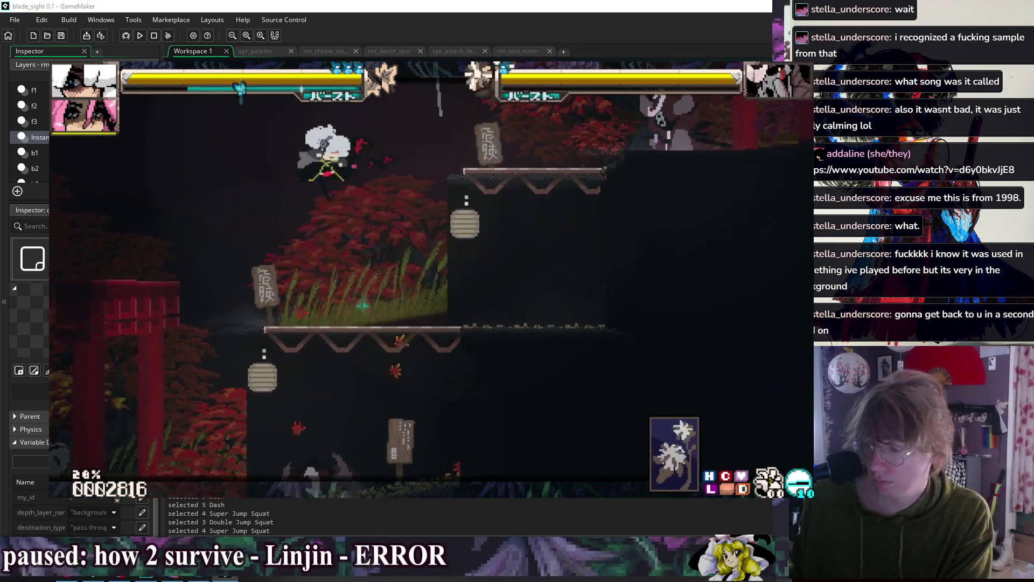
key("shift")
key("Right")
key("shift")
key("shift")
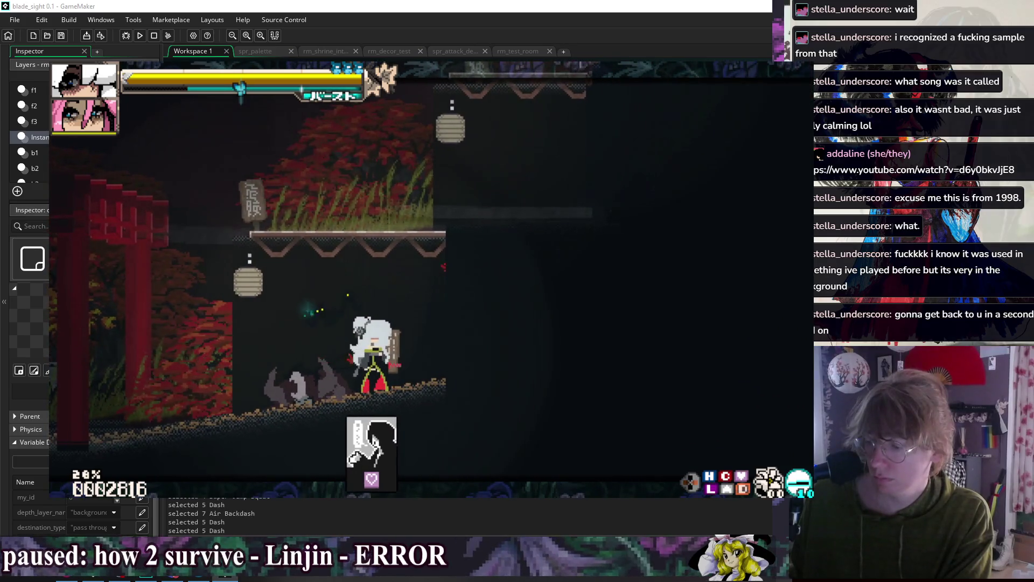
key("Right")
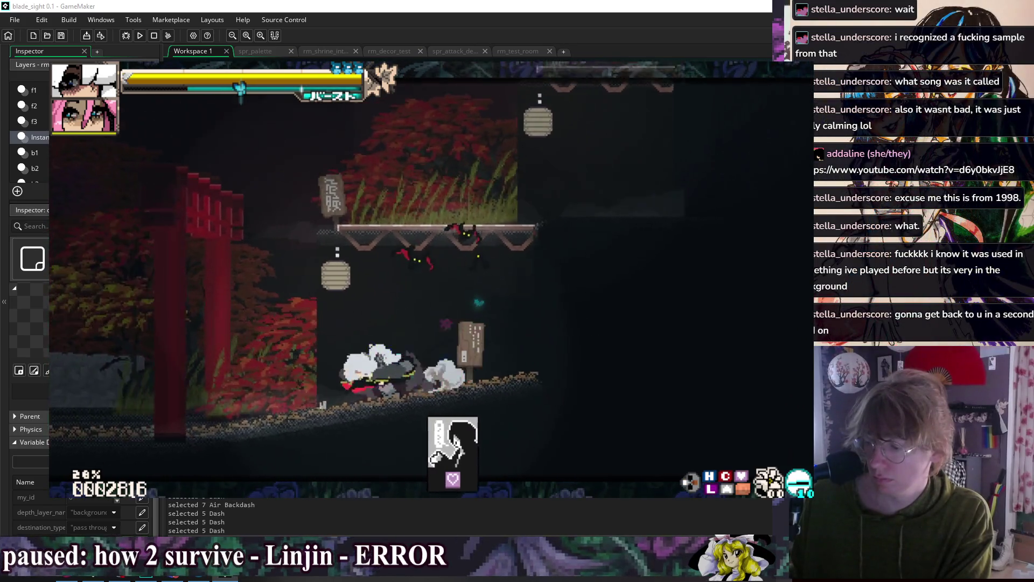
key("shift")
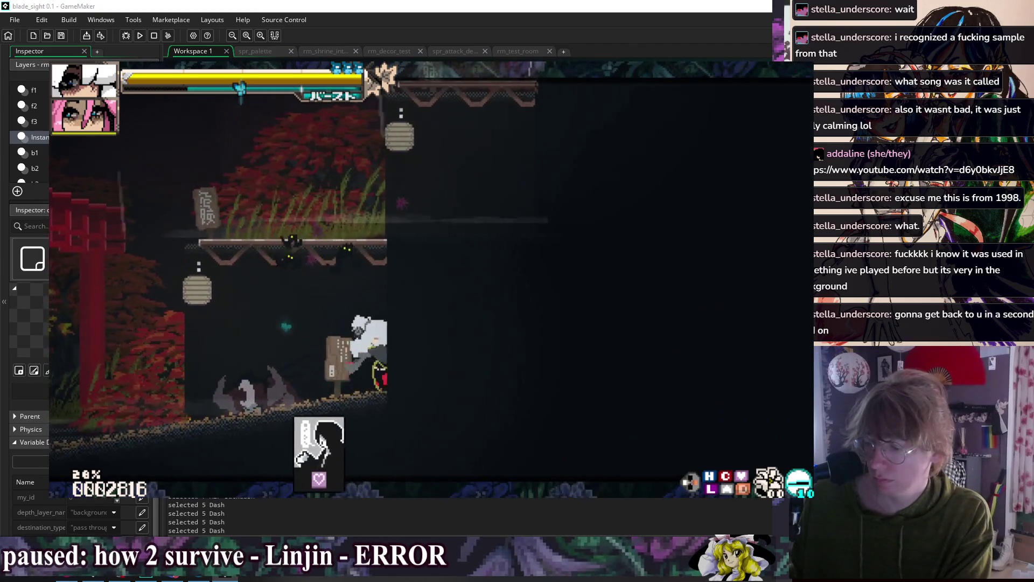
key("Right")
key("x")
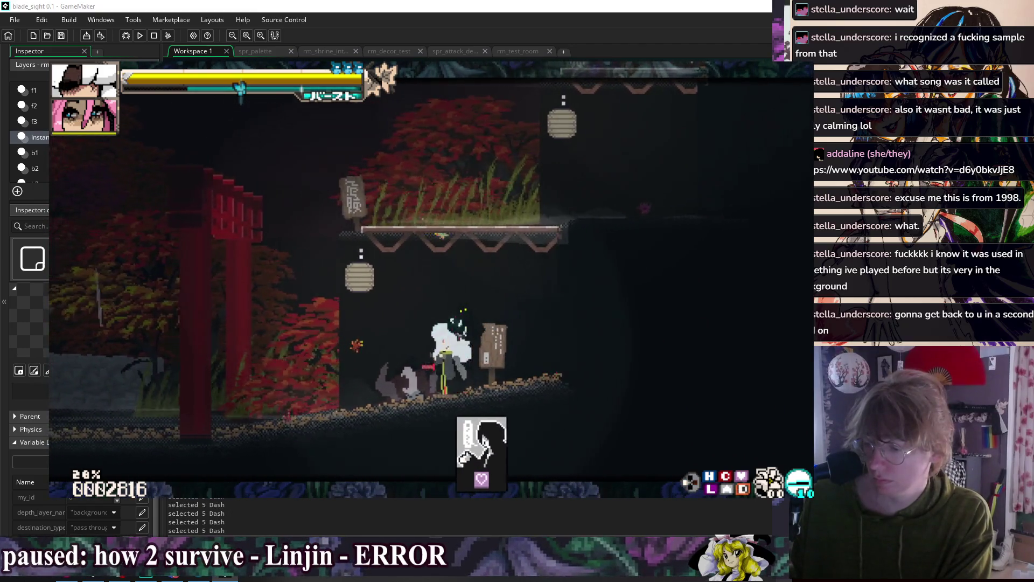
key("x")
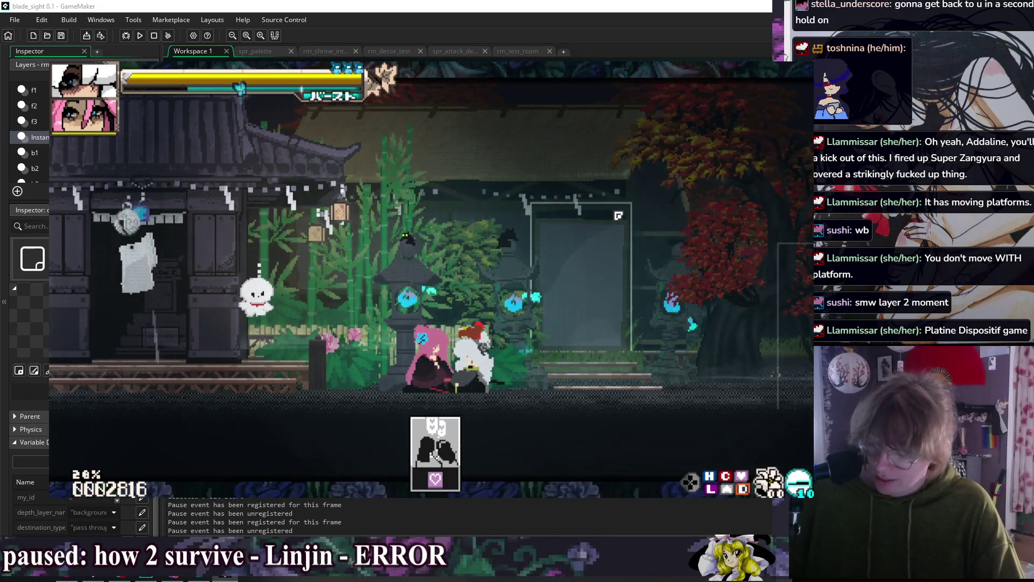
- End the GameMaker test run and return to the obj_game_manager Draw GUI code
key("Escape")
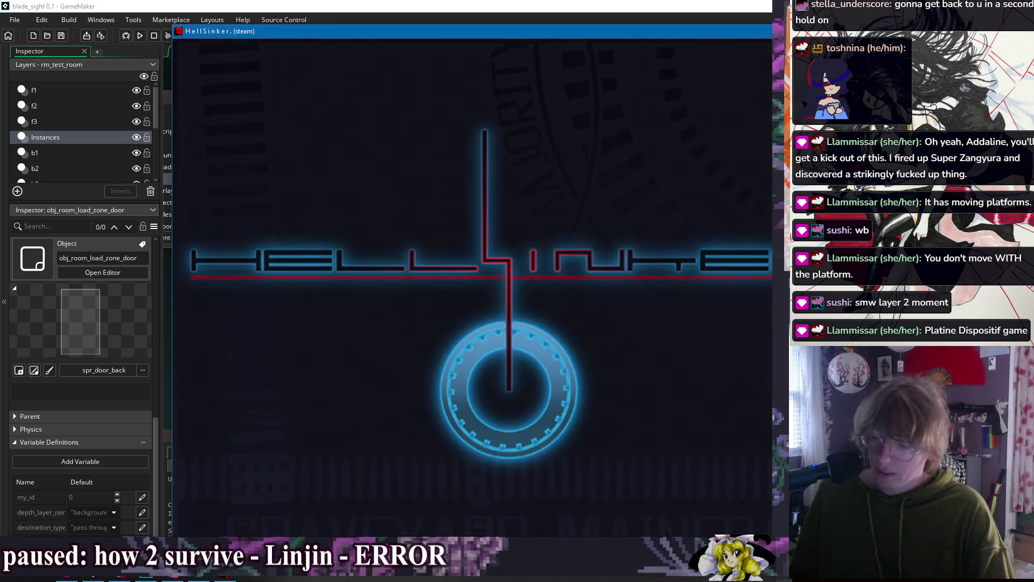
- Skip the title, begin Full Sequence Order setup and confirm MOMENTARY speed control
key("z")
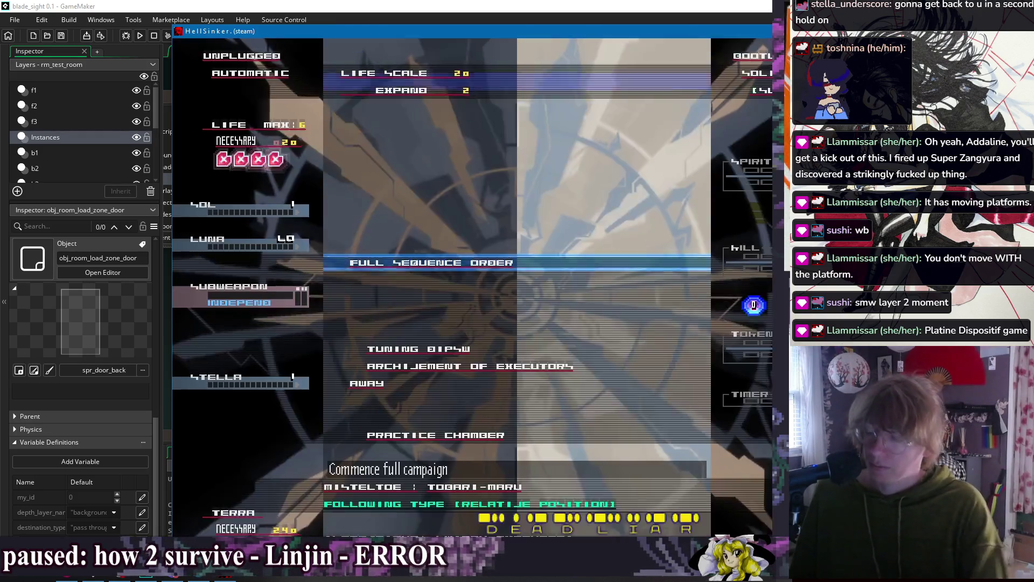
key("z")
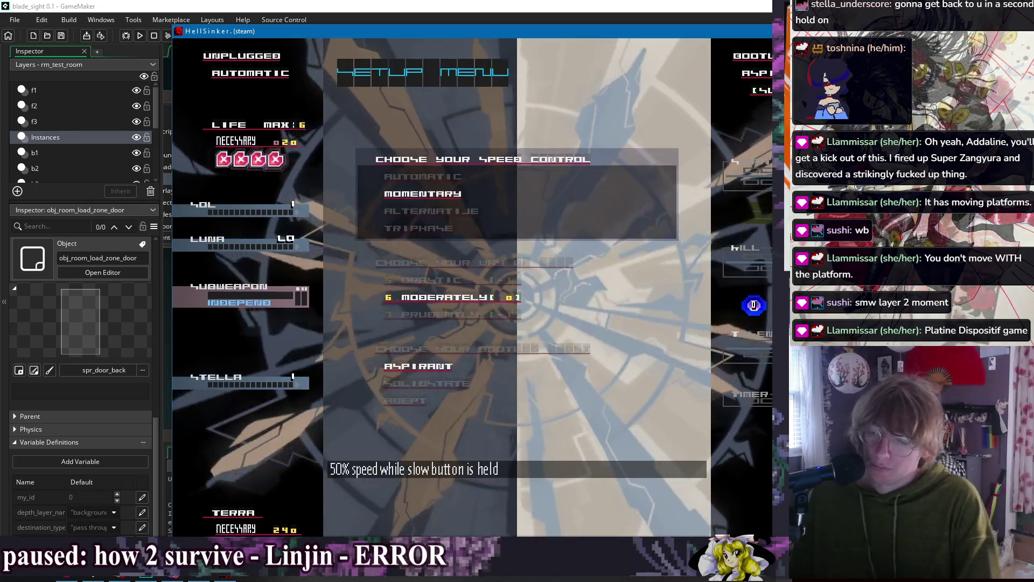
key("Down")
key("Down")
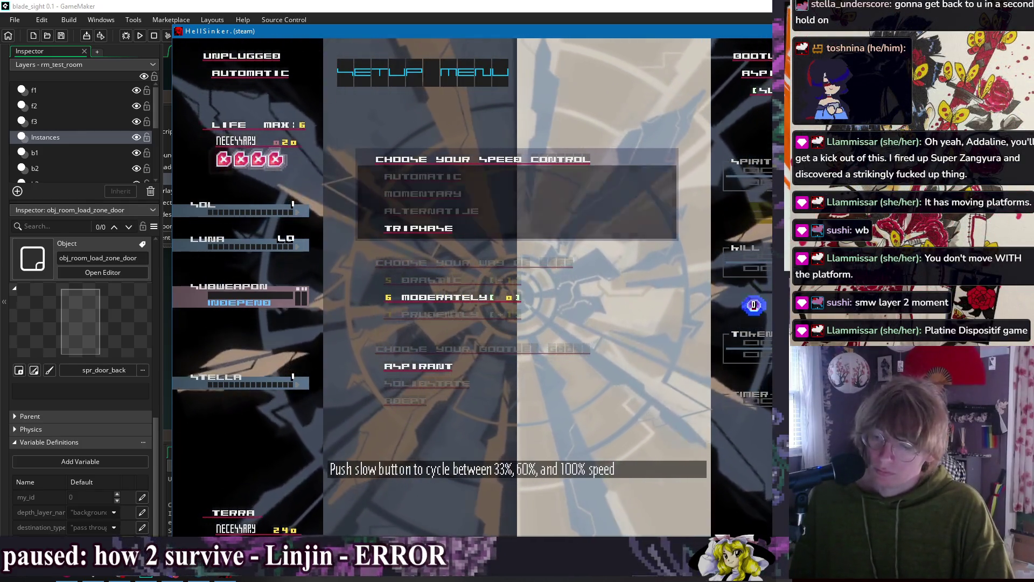
key("Up")
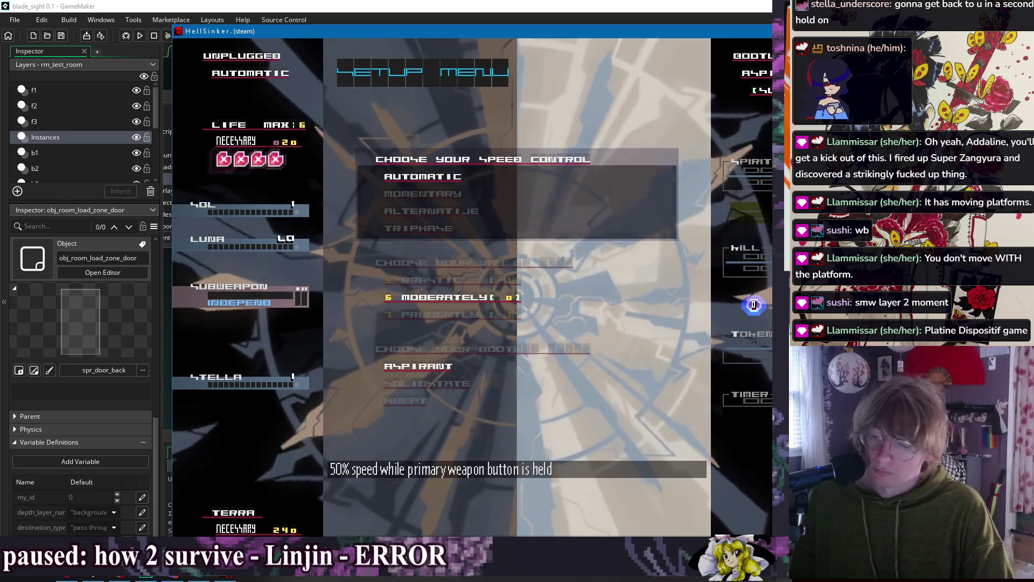
key("Down")
key("Down")
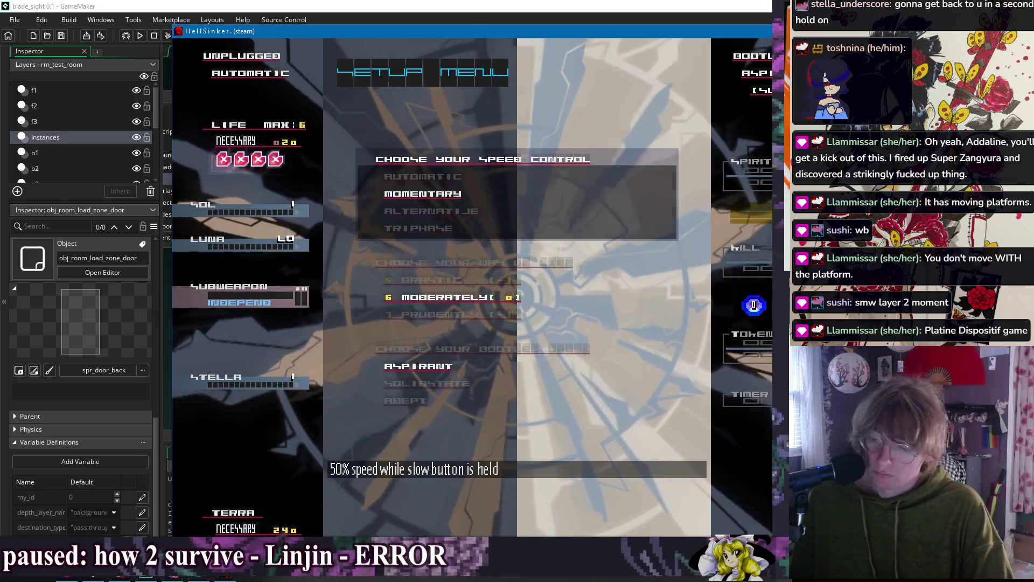
key("z")
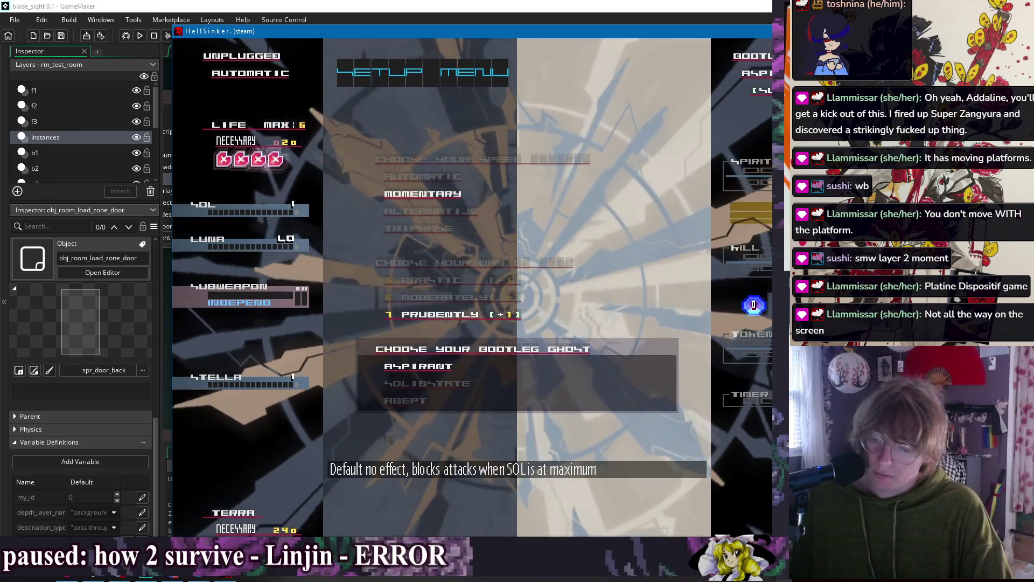
- Compare the bootleg ghost descriptions and settle on SOLIDSTATE
key("Down")
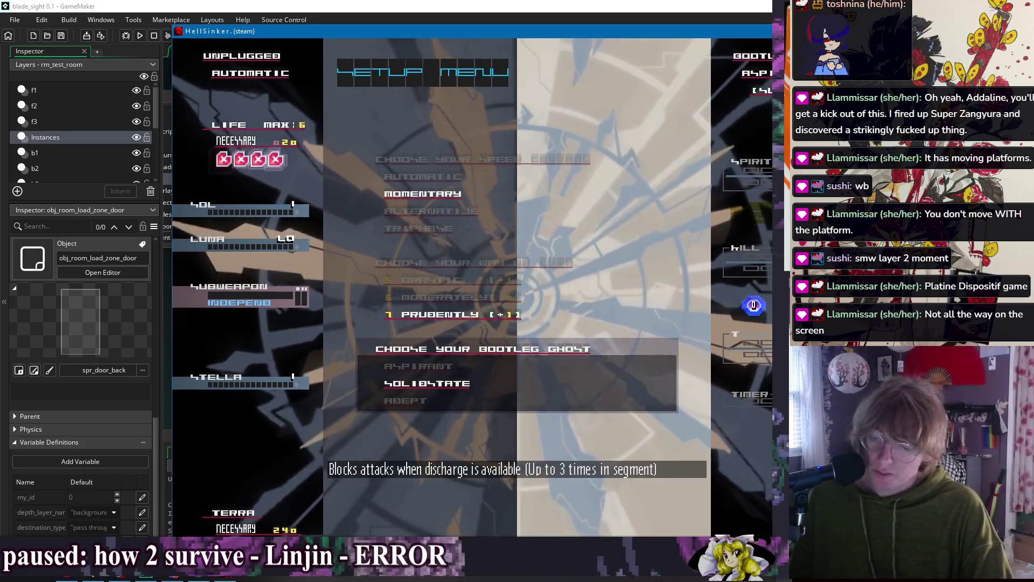
key("Down")
key("Up")
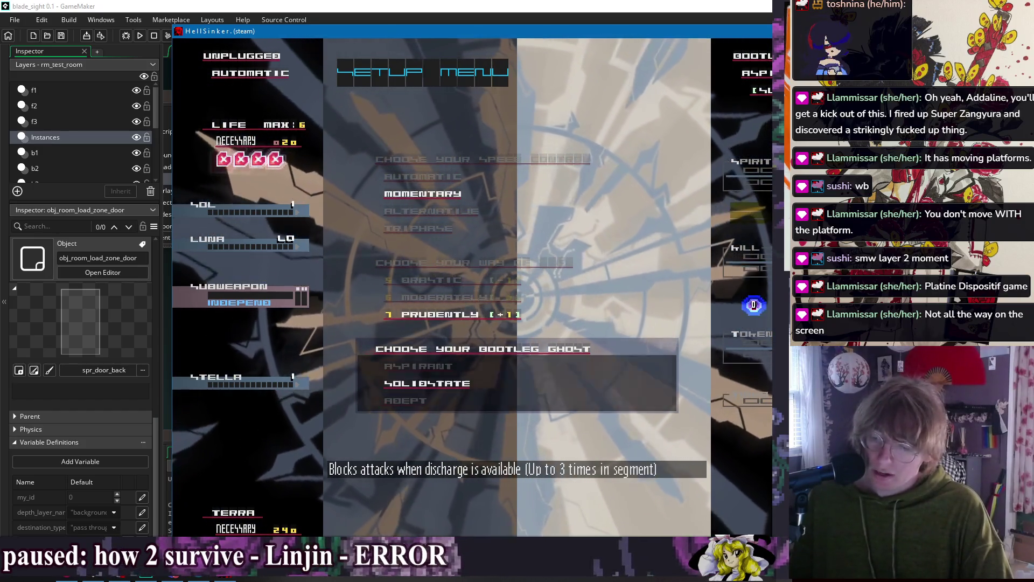
key("Down")
key("Up")
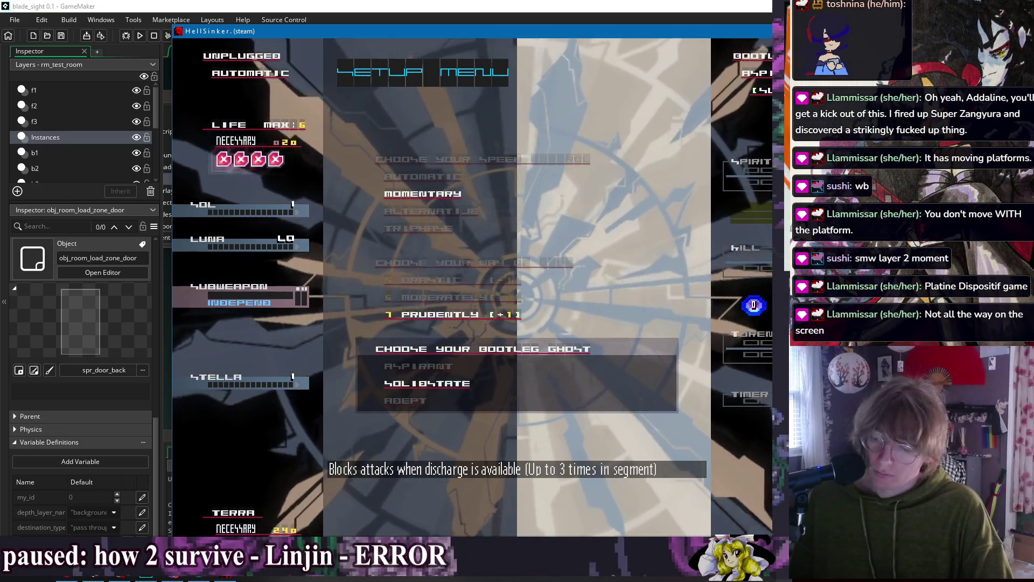
key("Up")
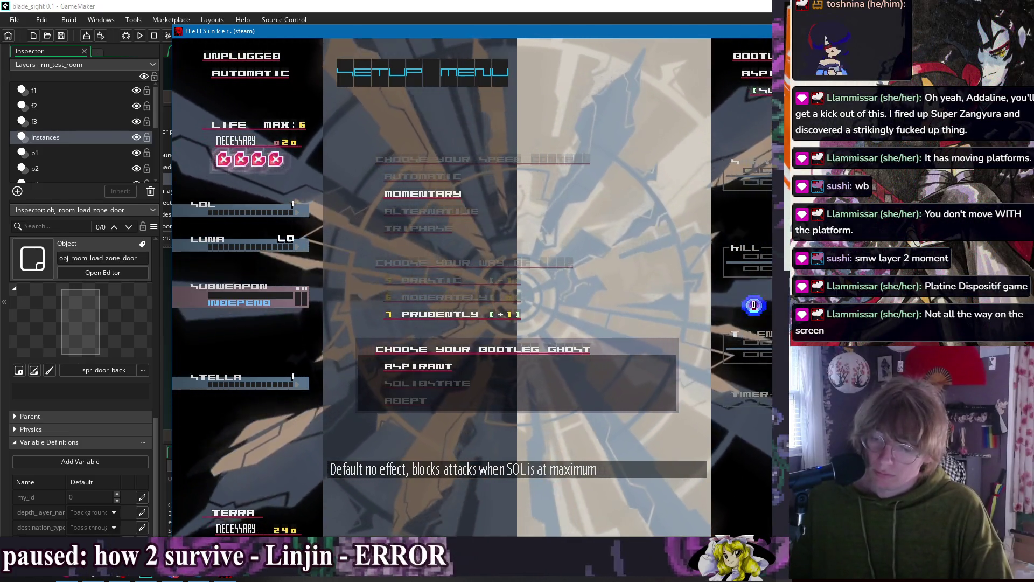
key("Down")
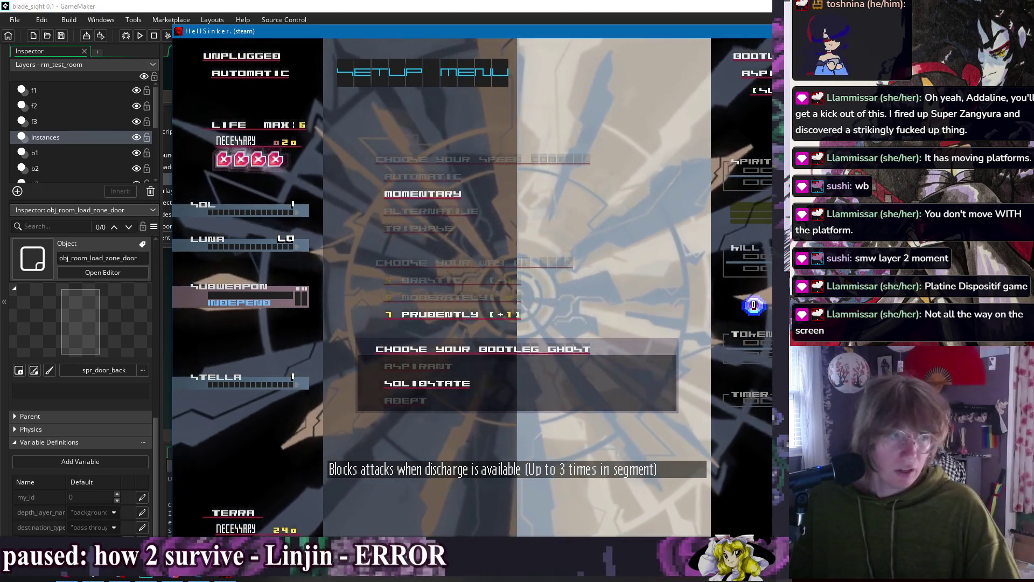
- Move the game window further left, start the campaign, then pause and quit to the menu
mouse_move(524, 31)
left_mouse_down()
mouse_move(406, 28)
mouse_move(403, 10)
left_mouse_up()
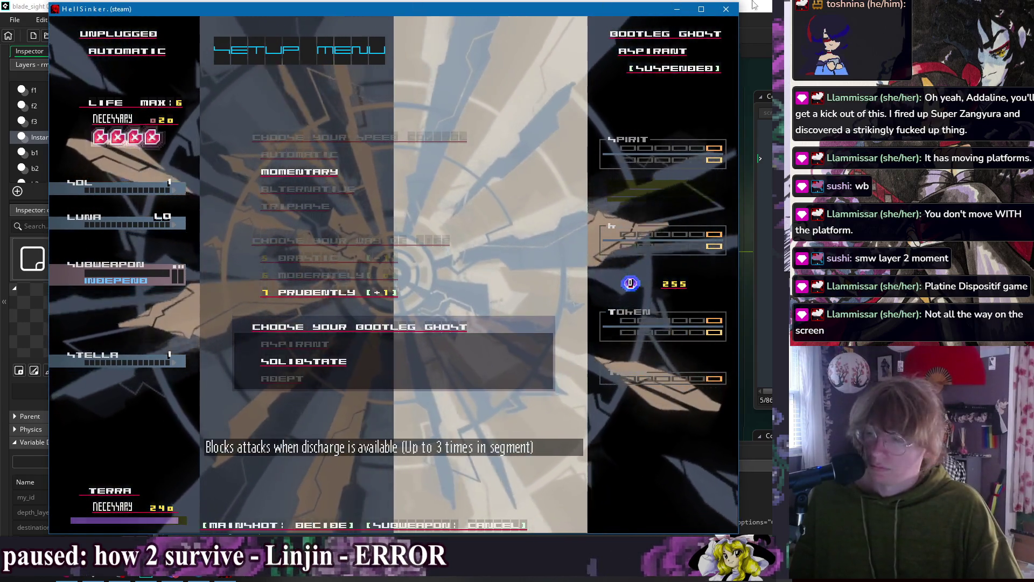
key("z")
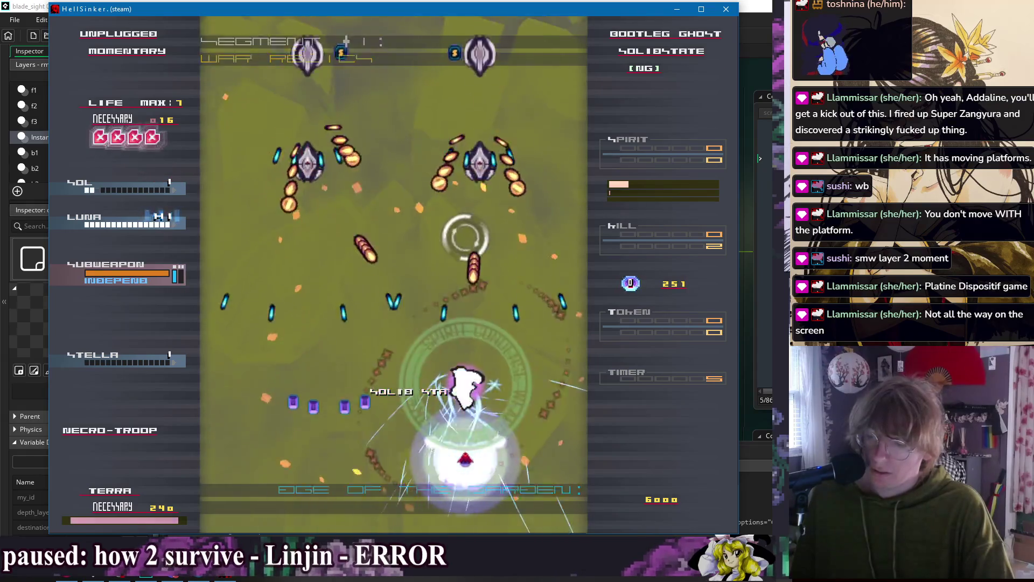
key("Escape")
key("Return")
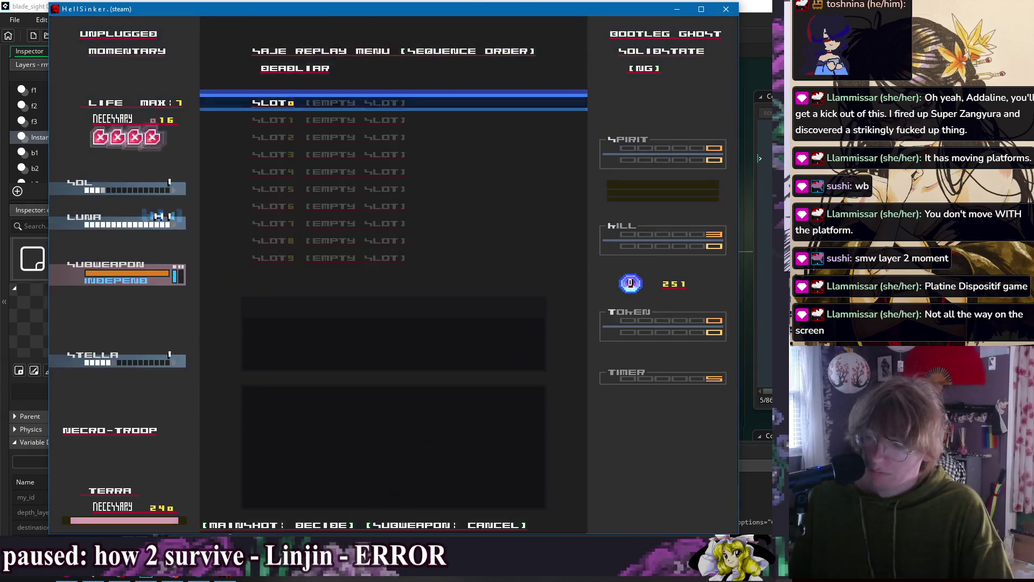
key("Escape")
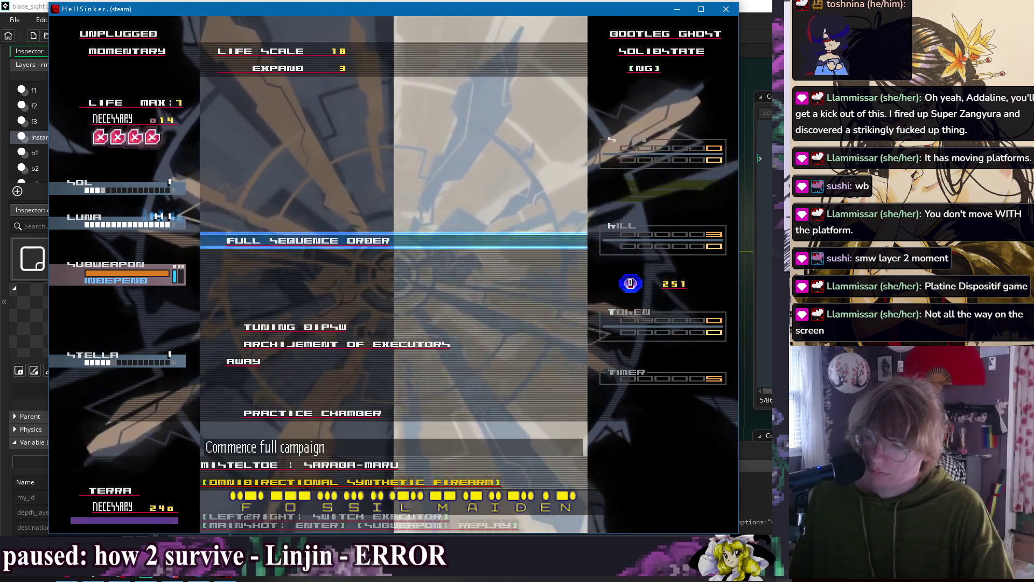
- Set up a new full campaign with MOMENTARY, PRUDENTLY and SOLIDSTATE and start it
key("Return")
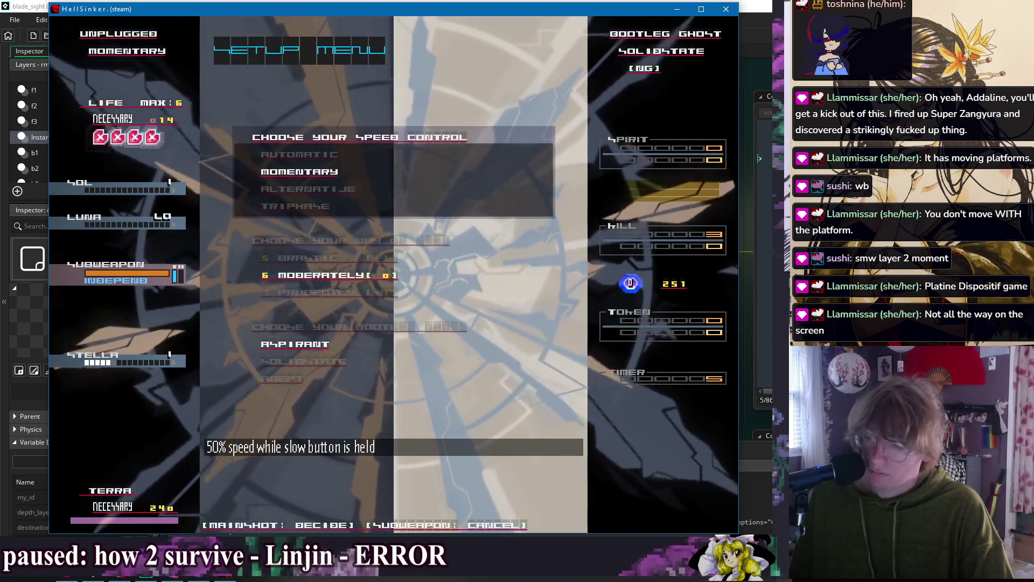
key("Down")
key("Up")
key("z")
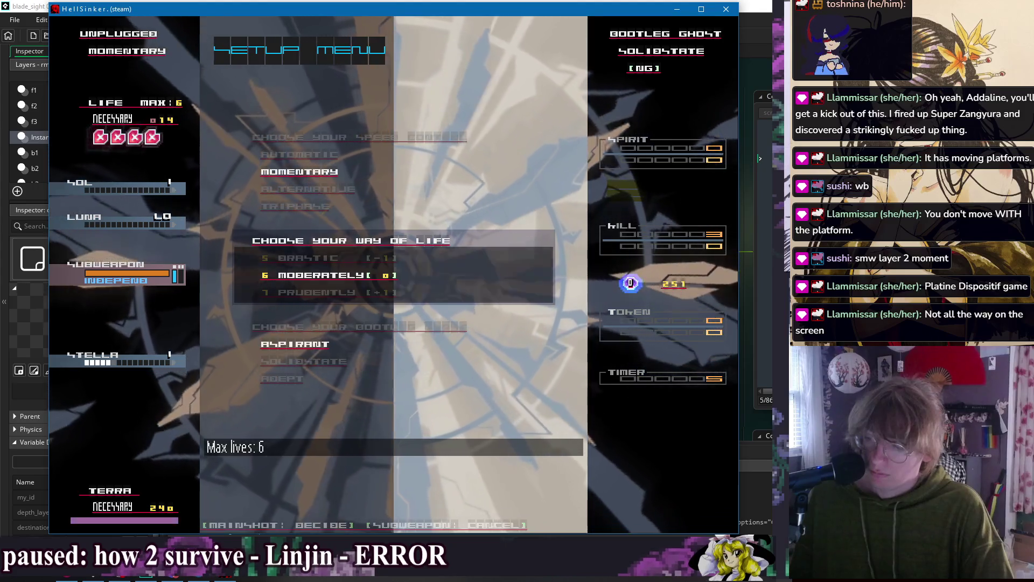
key("Down")
key("z")
key("Down")
key("z")
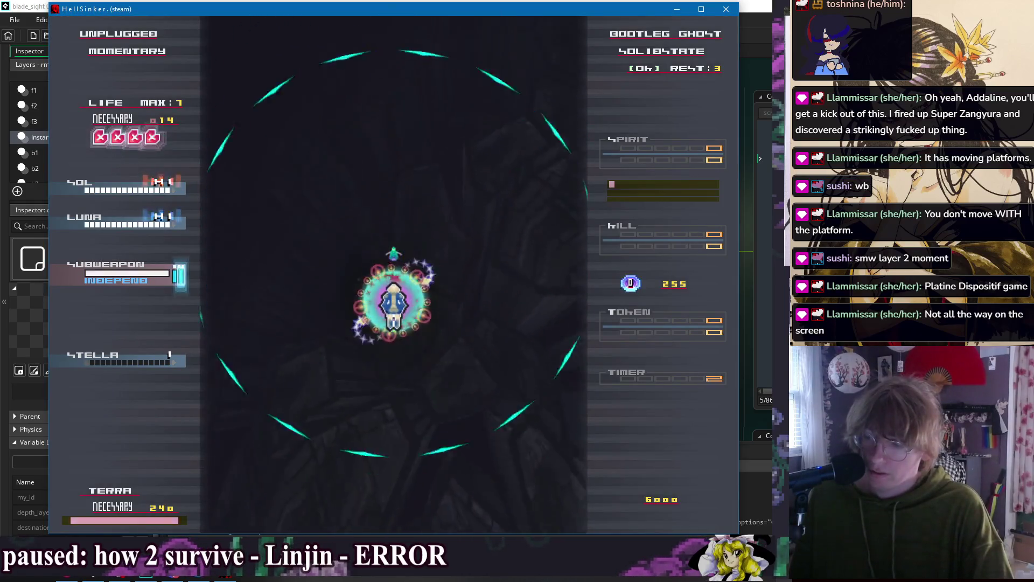
- Steer the ship through the stage opening, dodging bullets and collecting coin tokens
key("Down")
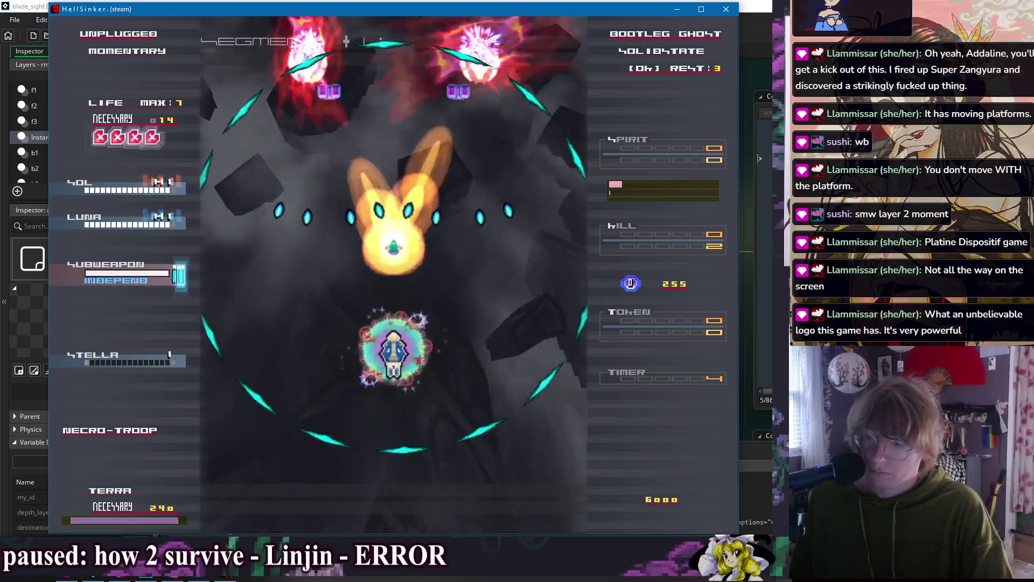
key("Left")
key("Down")
key("Left")
key("Up")
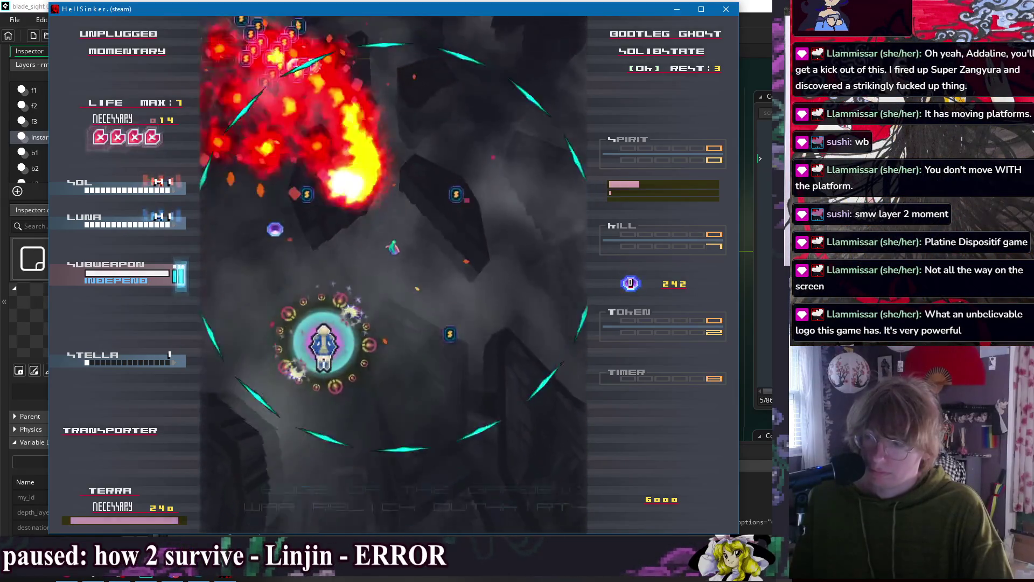
key("Right")
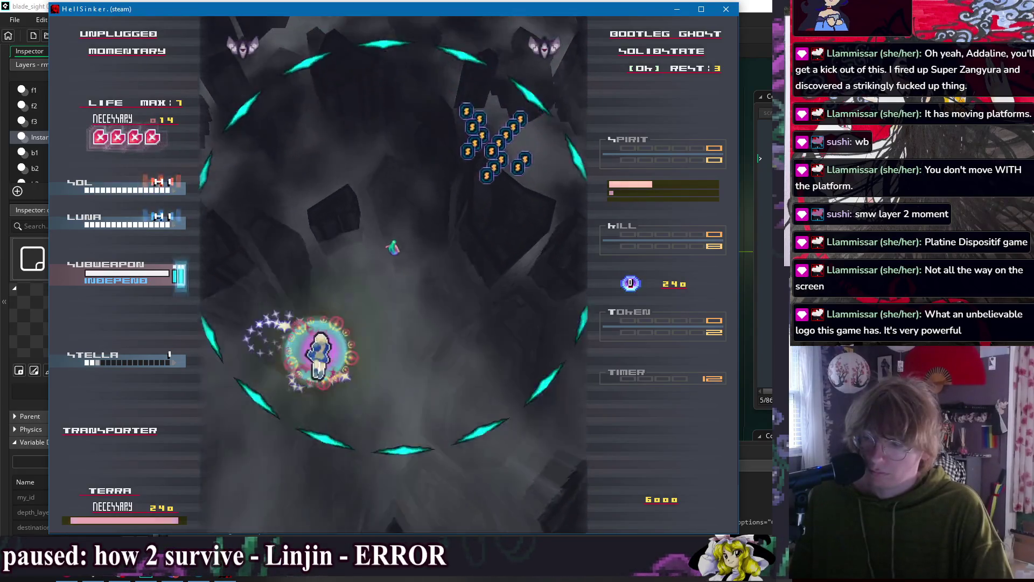
key("Left")
key("Down")
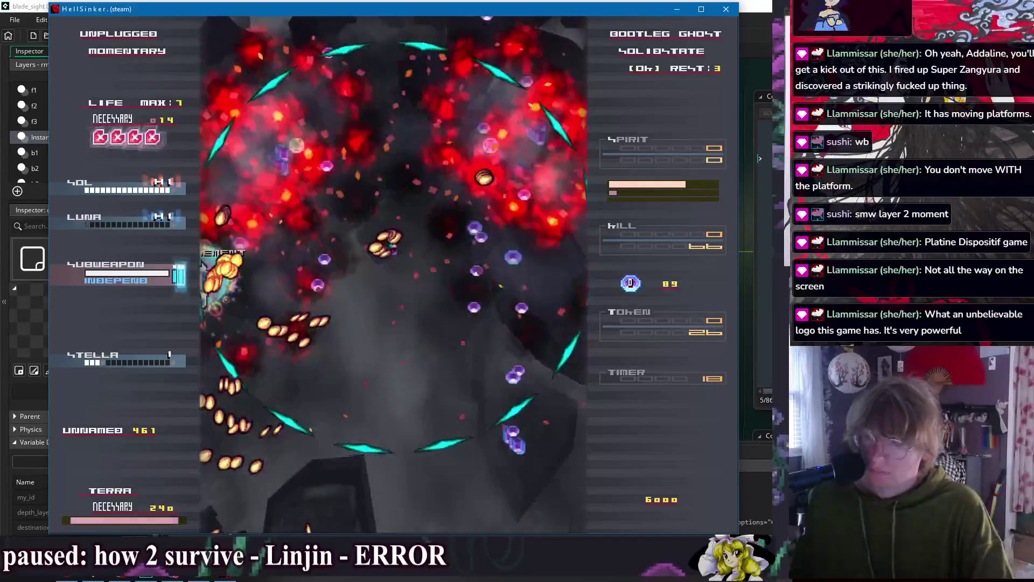
key("Down")
key("Right")
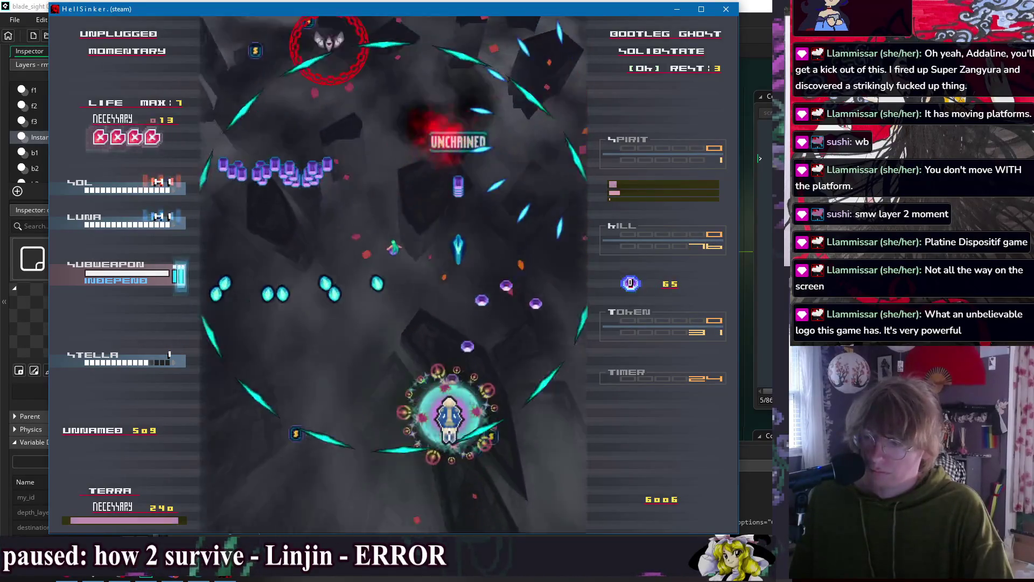
key("Left")
key("Up")
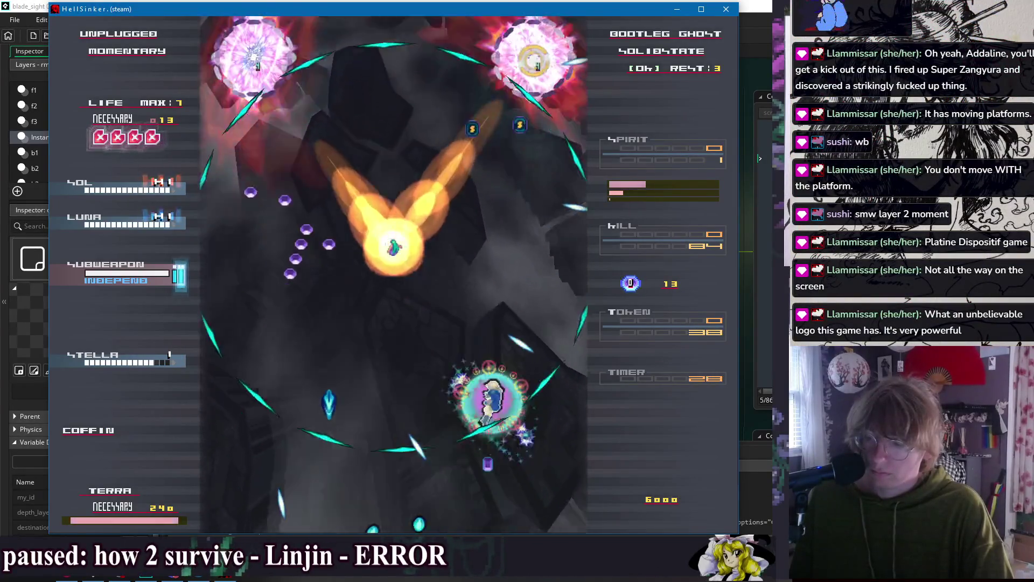
key("Right")
- Weave between the sealed enemy pods and dodge the Shell Battery's attack
key("Down")
key("Left")
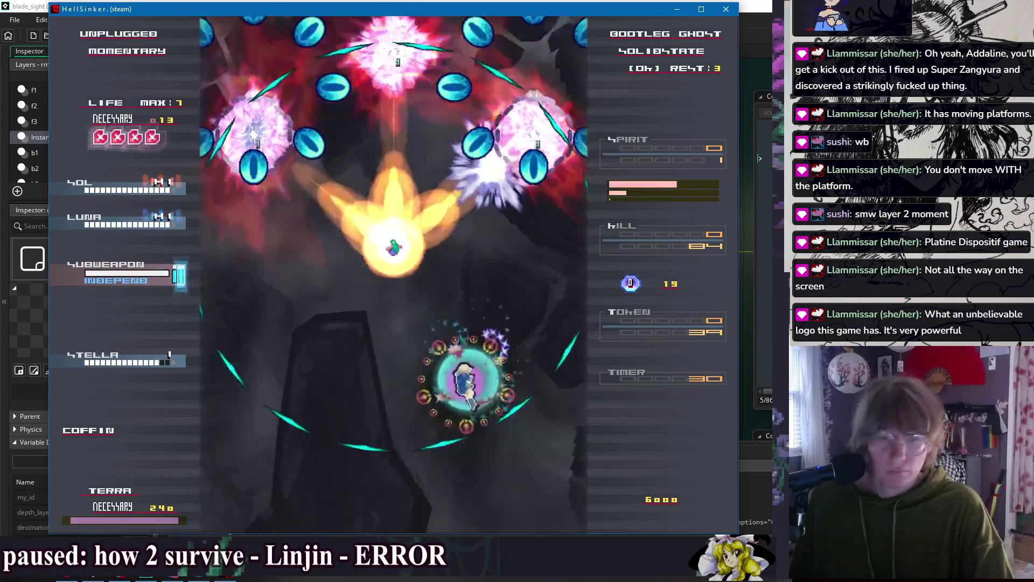
key("Left")
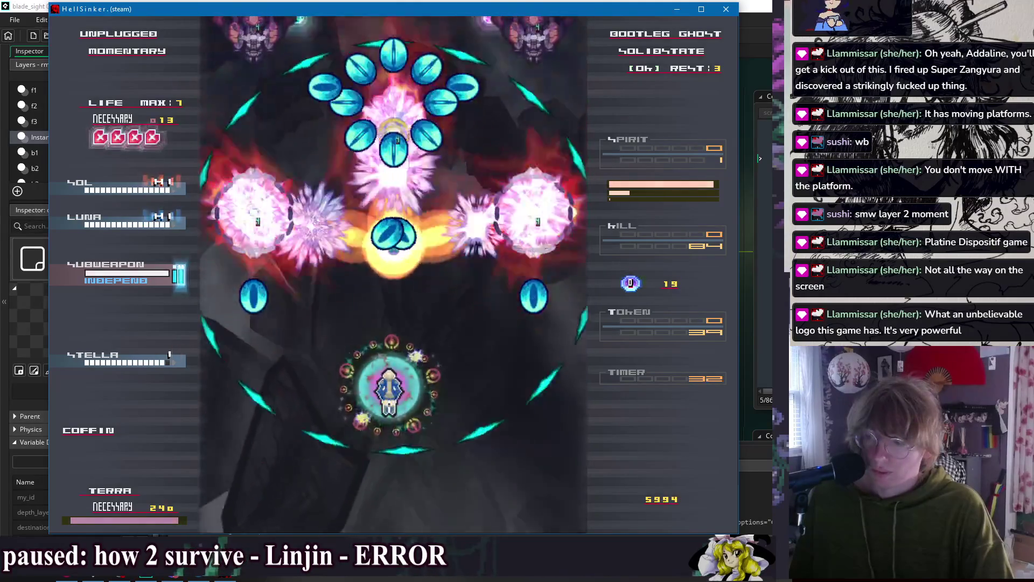
key("Up")
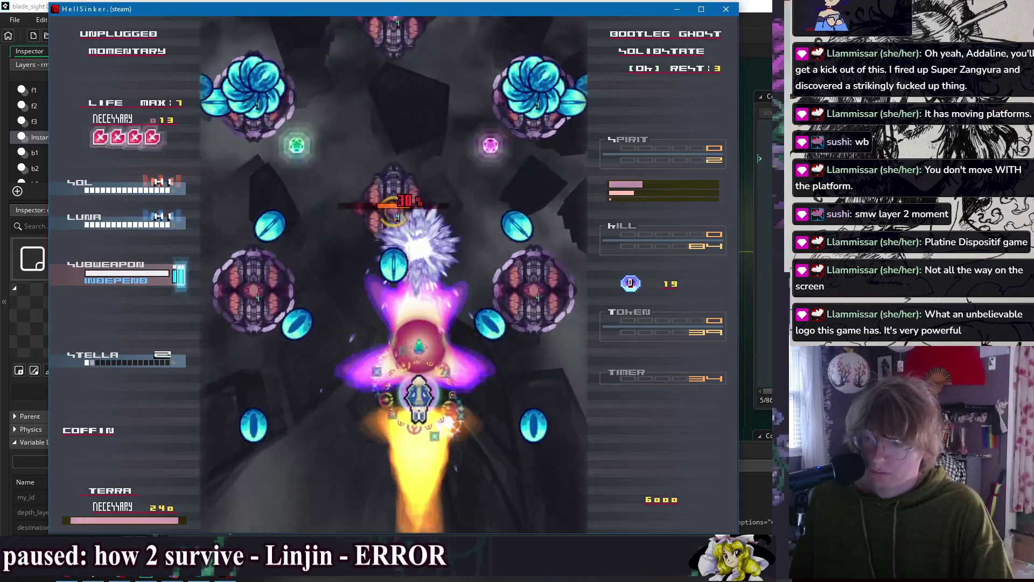
key("Left")
key("Up")
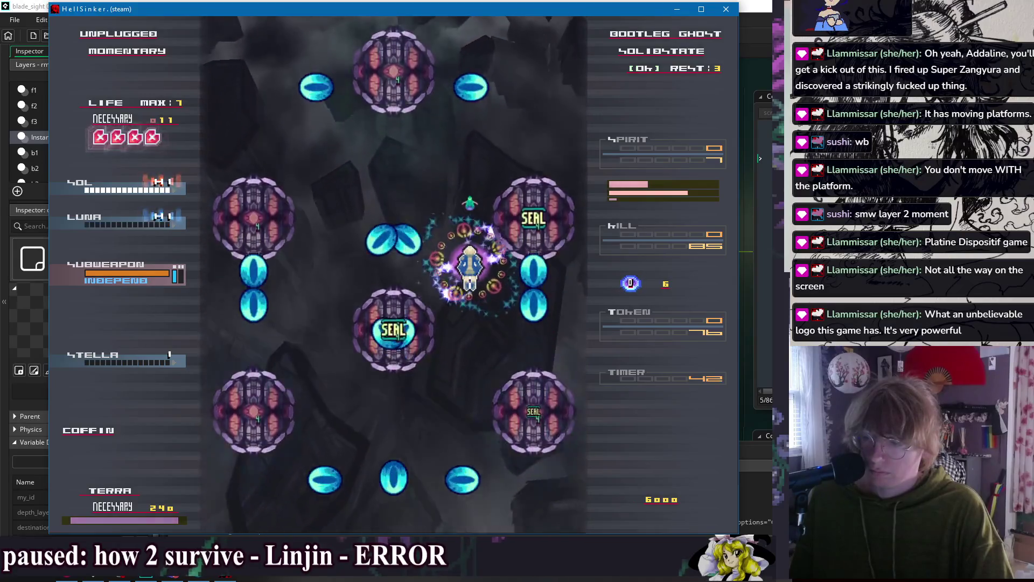
key("Left")
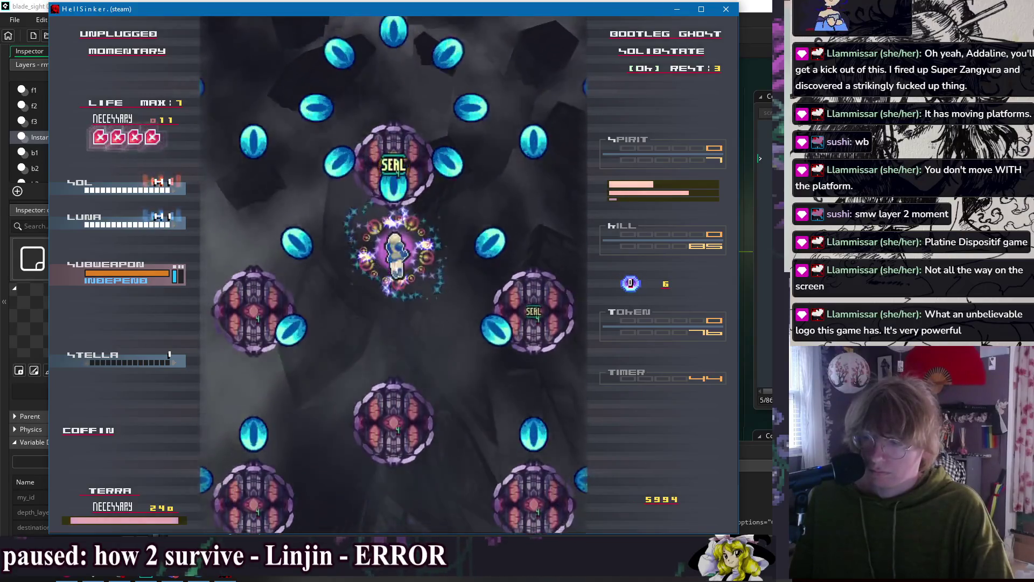
key("Left")
key("Down")
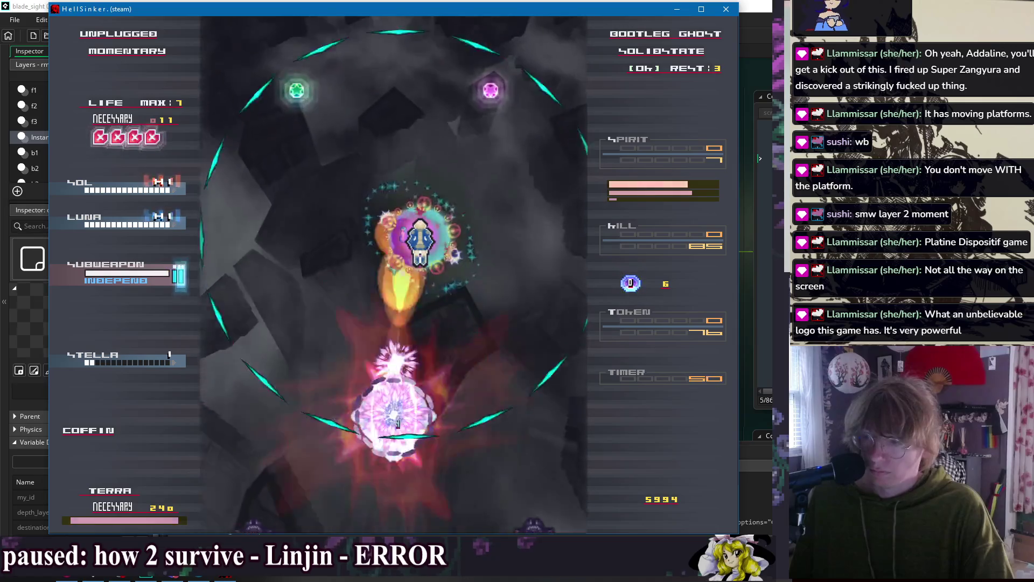
key("Down")
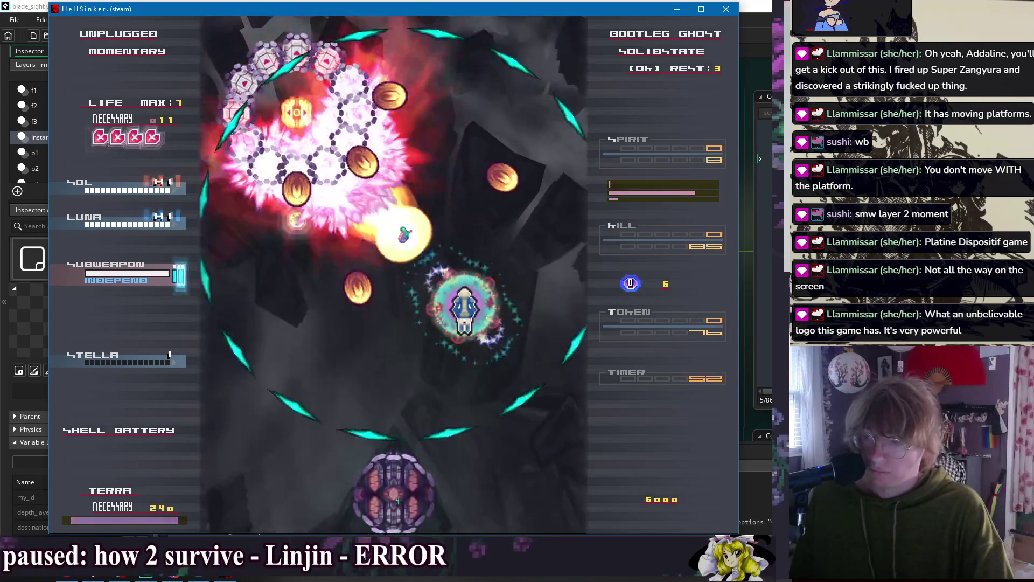
key("Left")
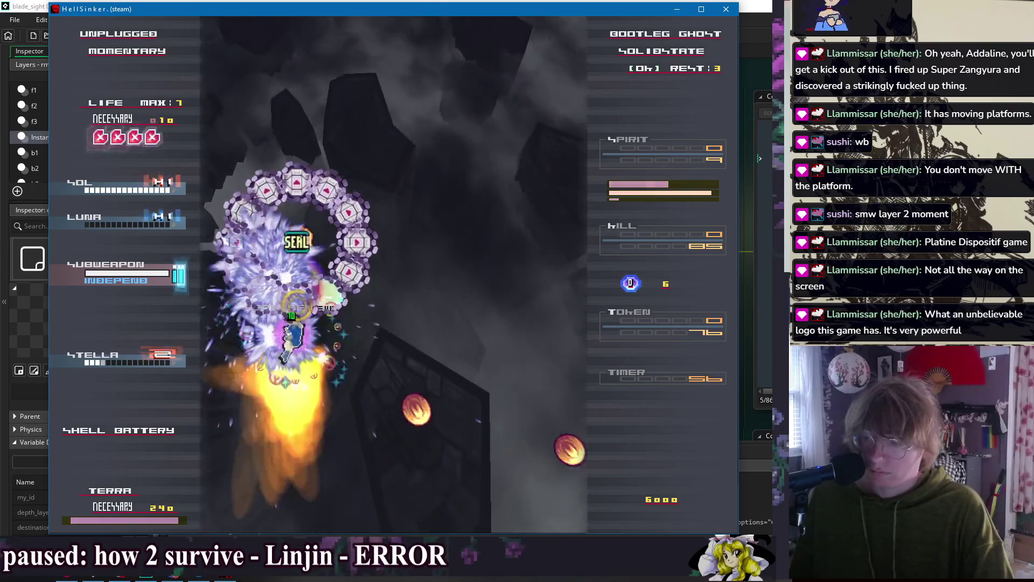
key("Right")
key("Up")
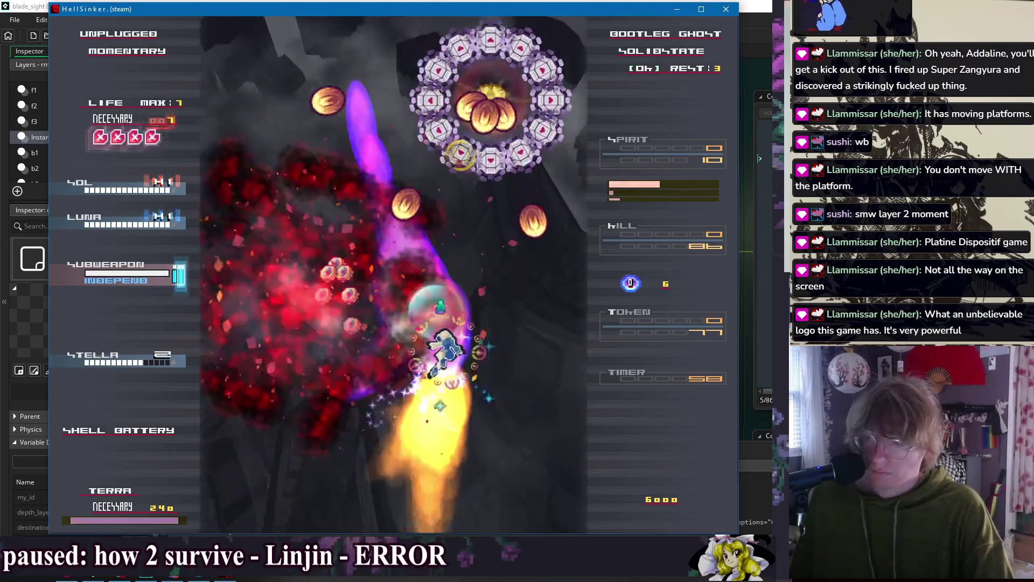
key("Down")
key("Right")
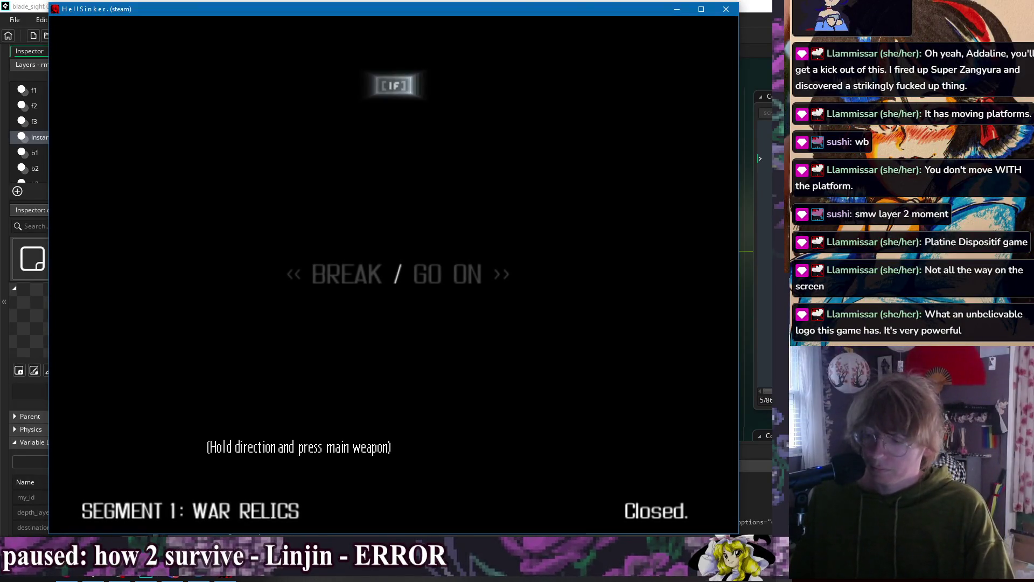
- Continue past the break screen into Ruined Castle and dodge while firing at the boss
key("z")
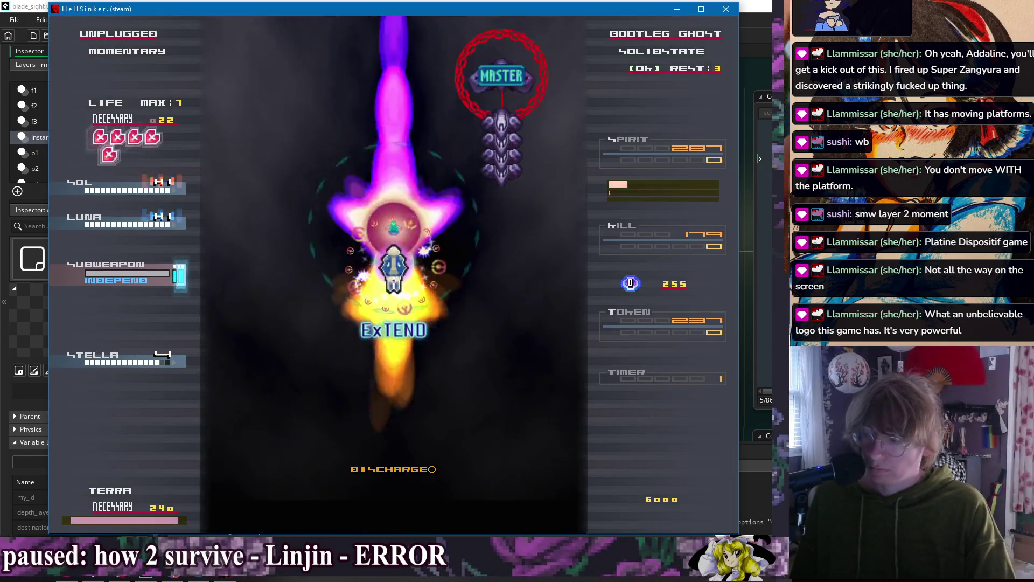
key("Down")
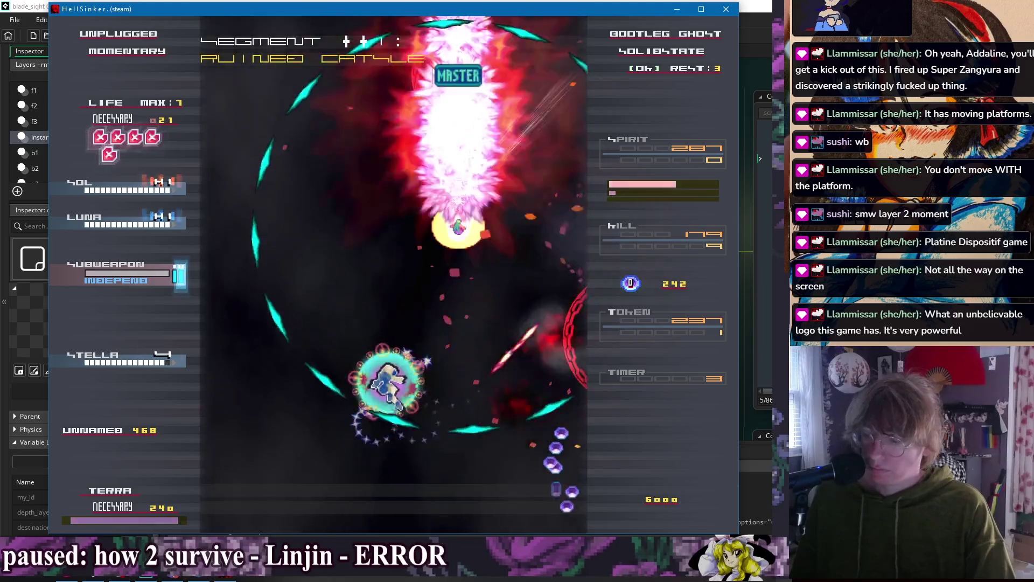
key("Right")
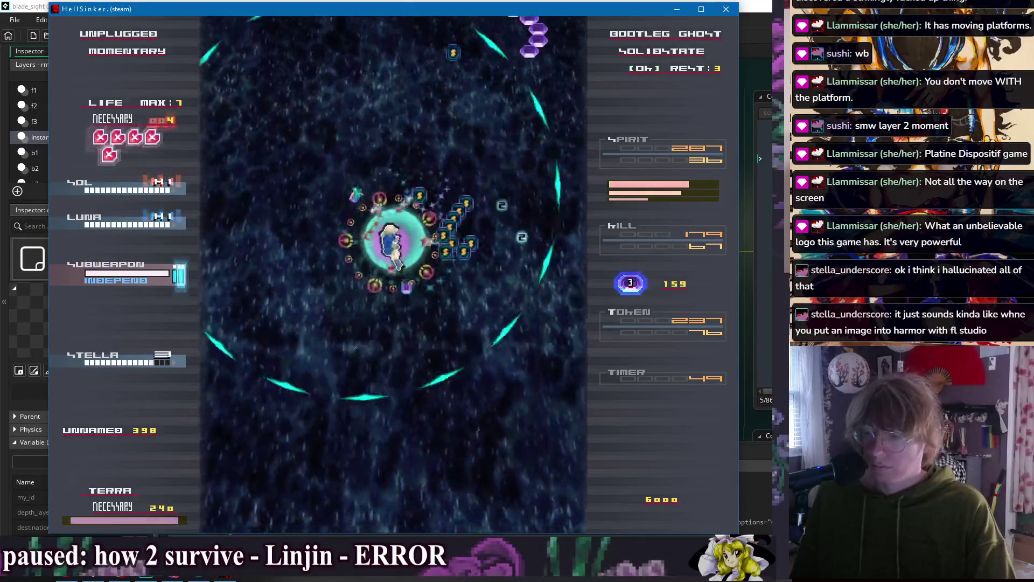
key("Up")
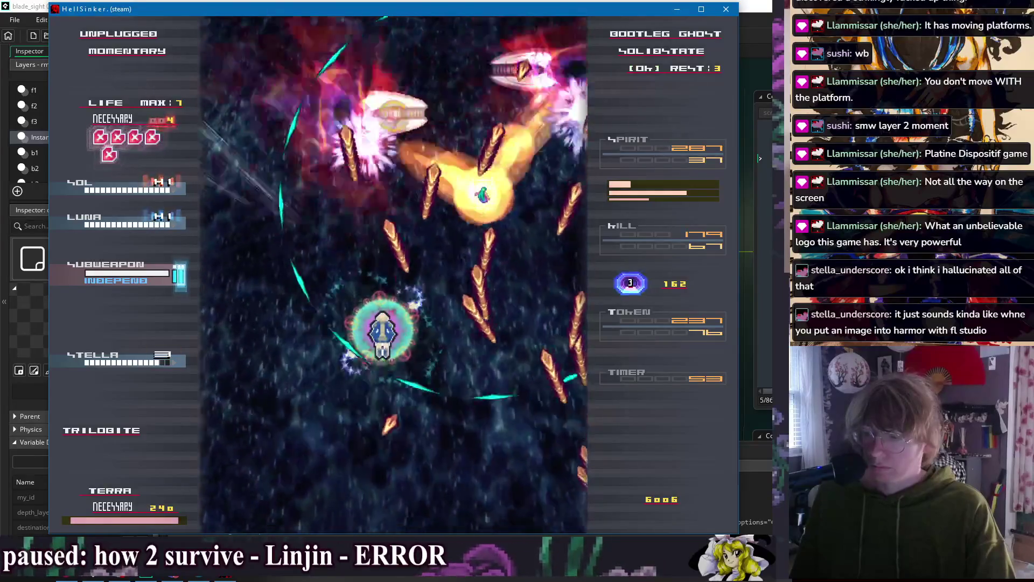
key("Up")
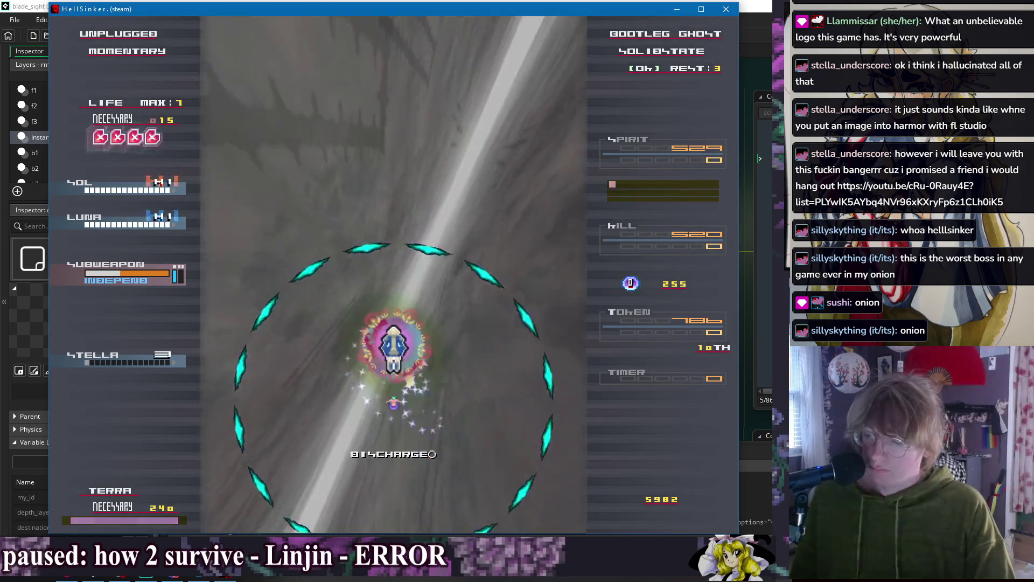
- Dodge the boss's bullet patterns, weaving down-left and then up-right toward it
key("Down")
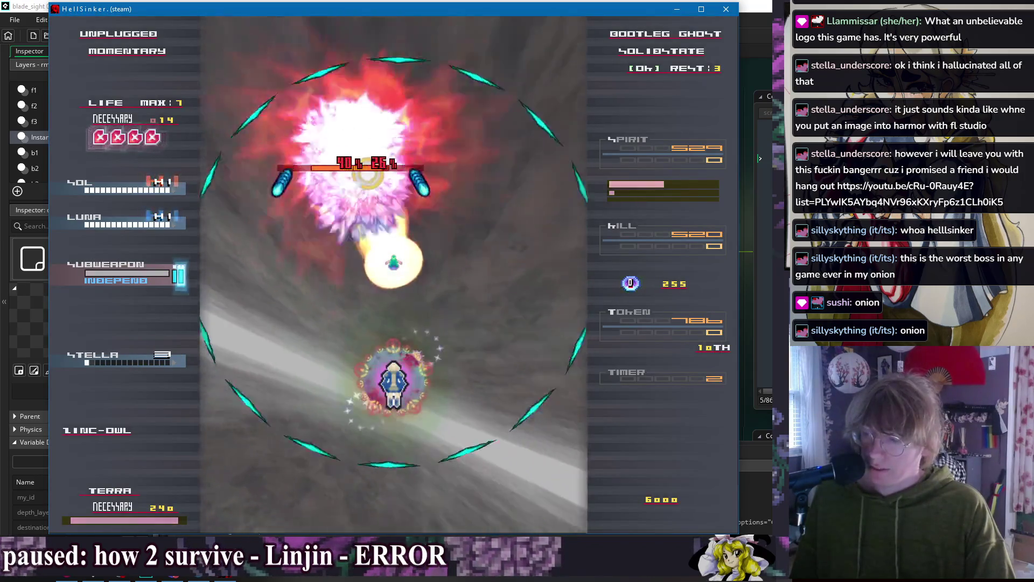
key("Left")
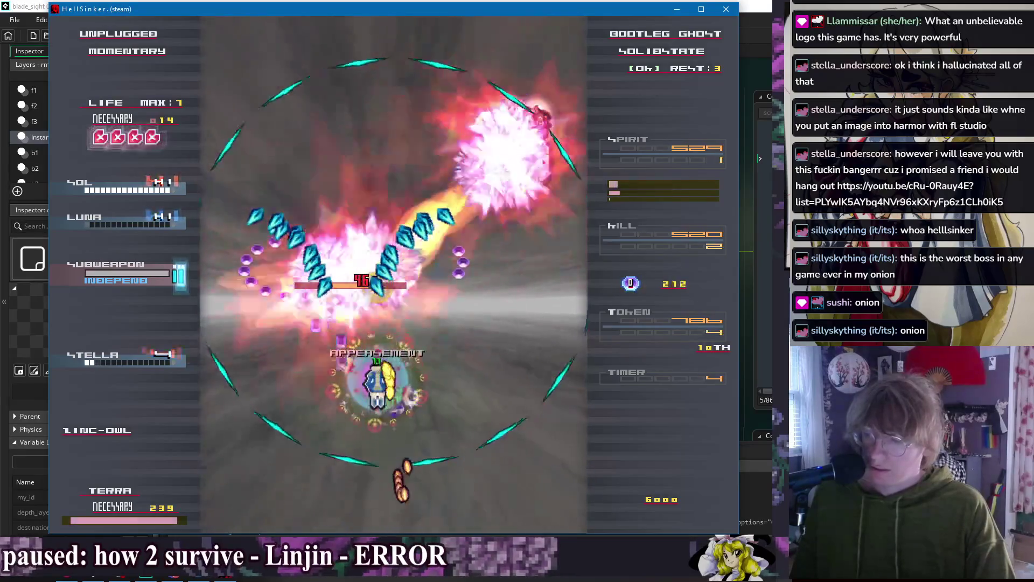
key("Down")
key("Left")
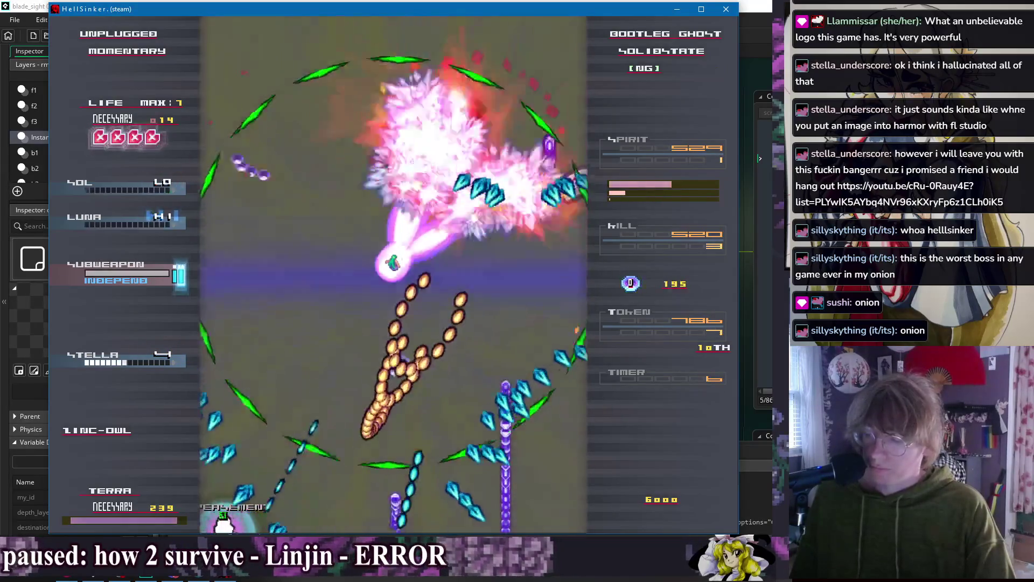
key("Up")
key("Right")
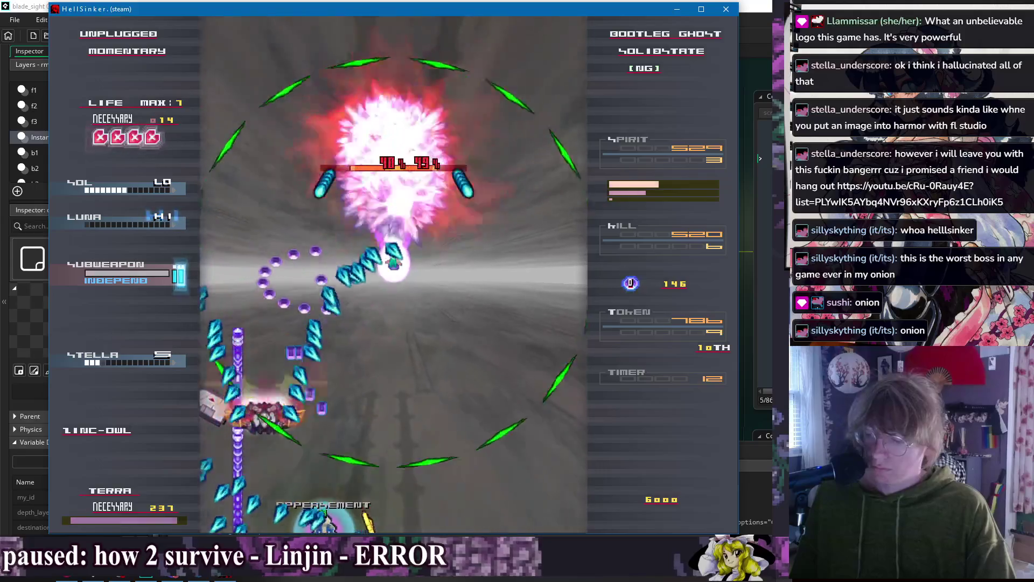
key("Right")
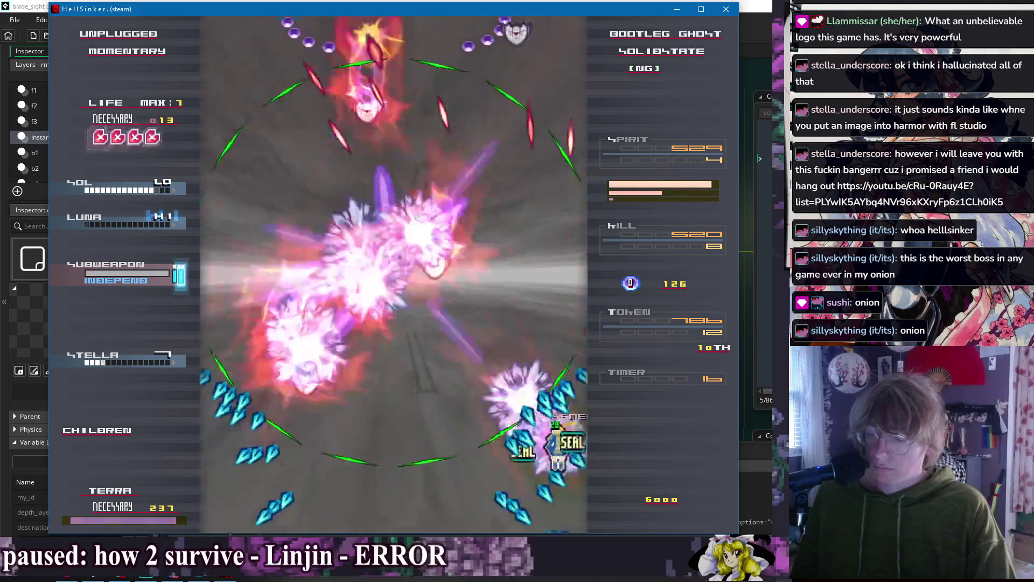
key("Down")
key("Up")
key("Left")
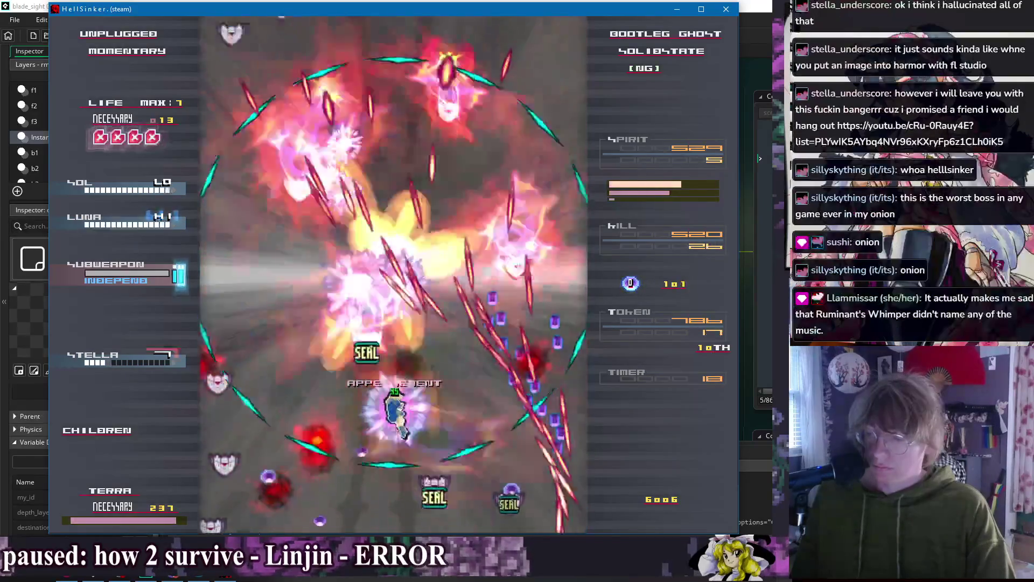
key("Left")
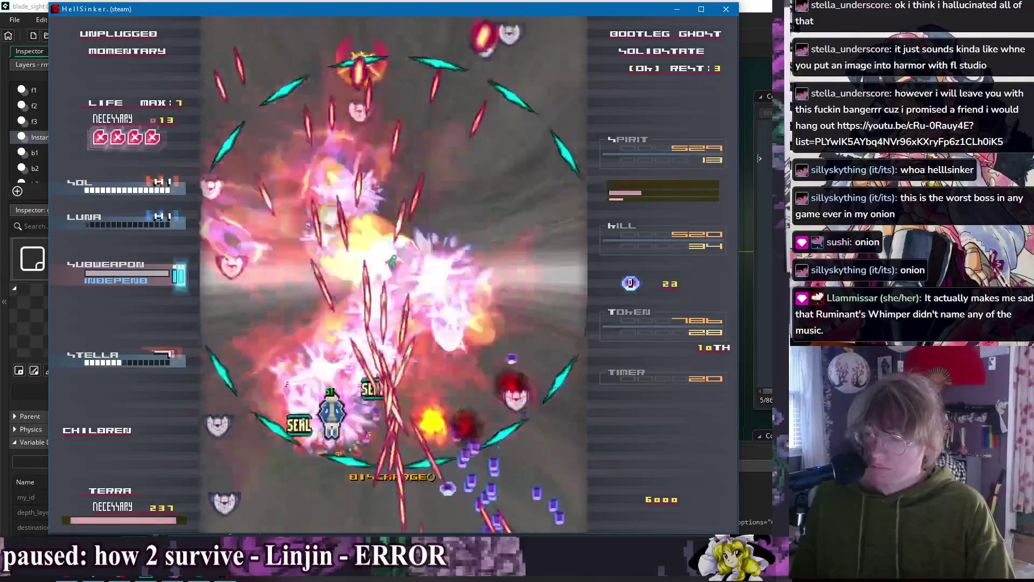
key("Left")
key("Up")
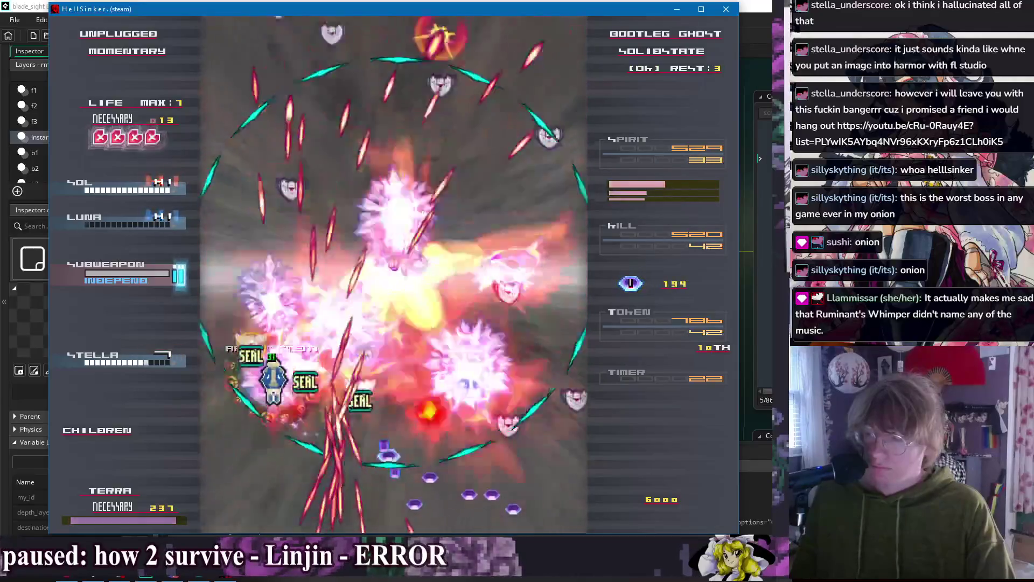
- Keep evading the bullet spray and fly up to burst the seals
key("Left")
key("Up")
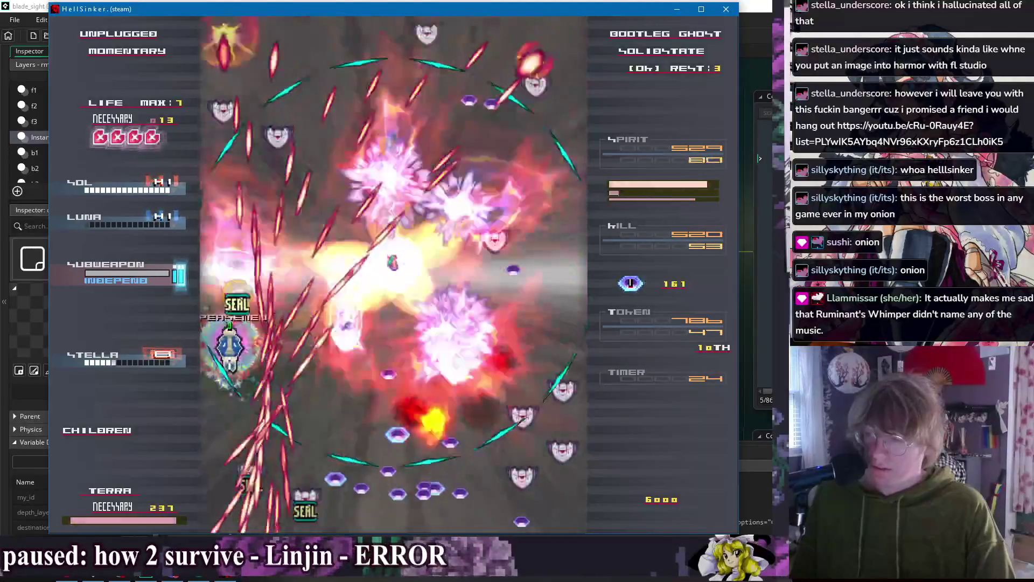
key("Right")
key("Down")
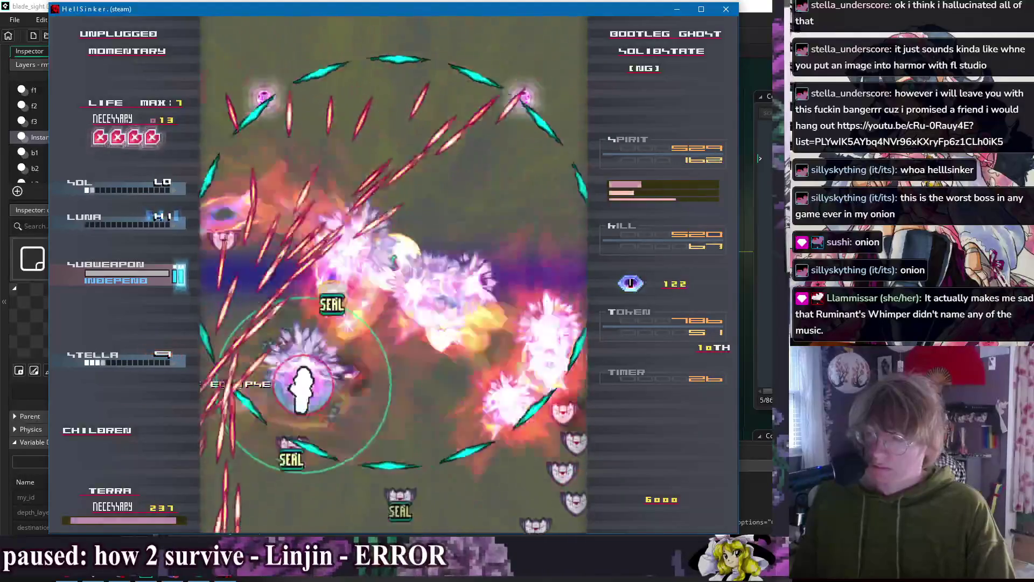
key("Right")
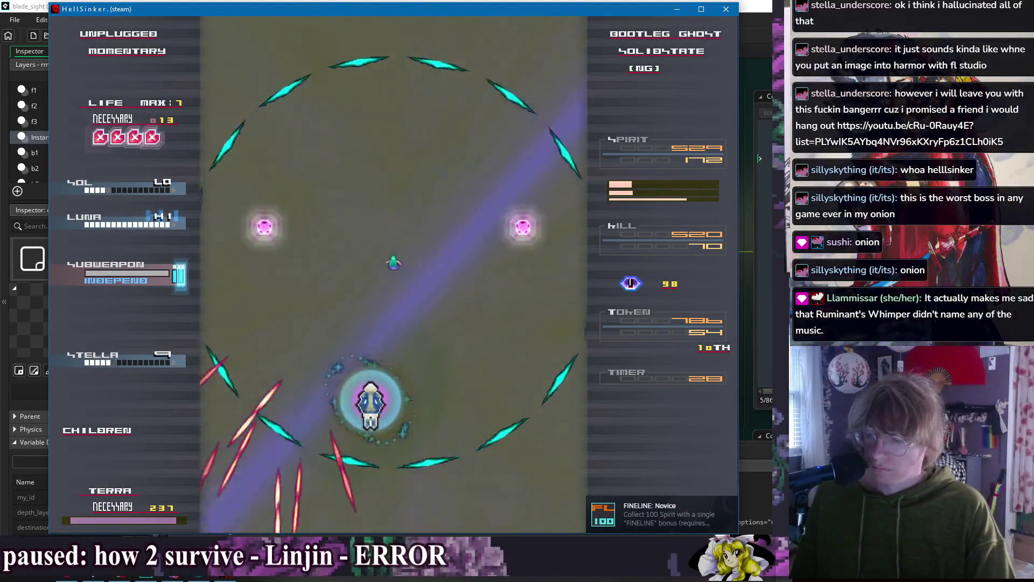
key("Down")
key("Right")
key("Right")
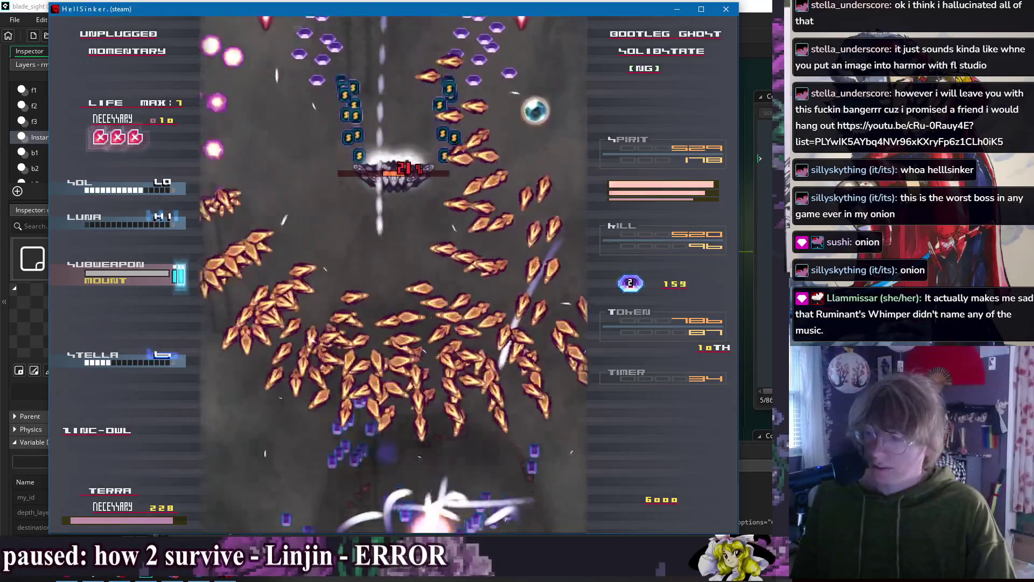
key("Up")
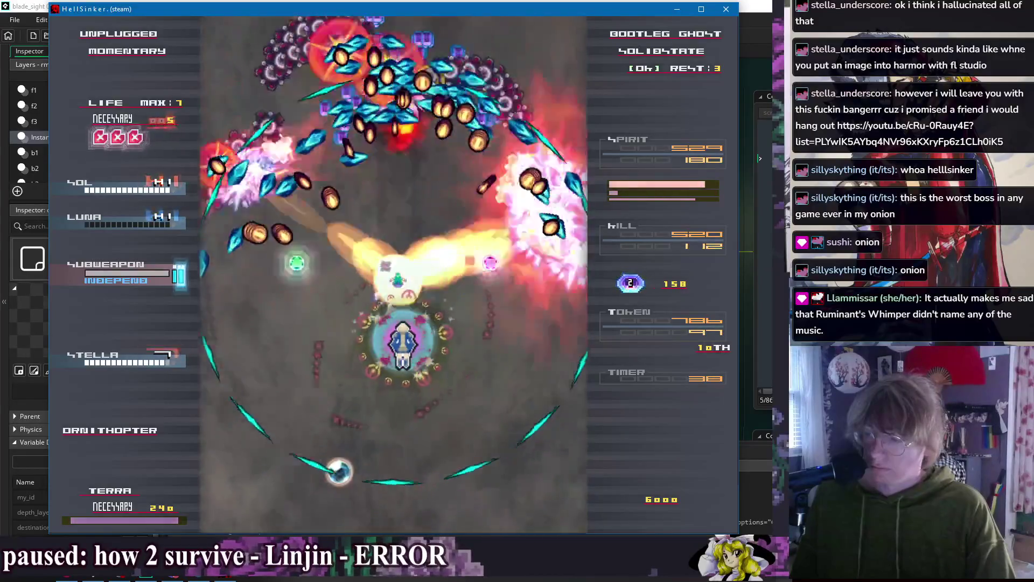
key("Left")
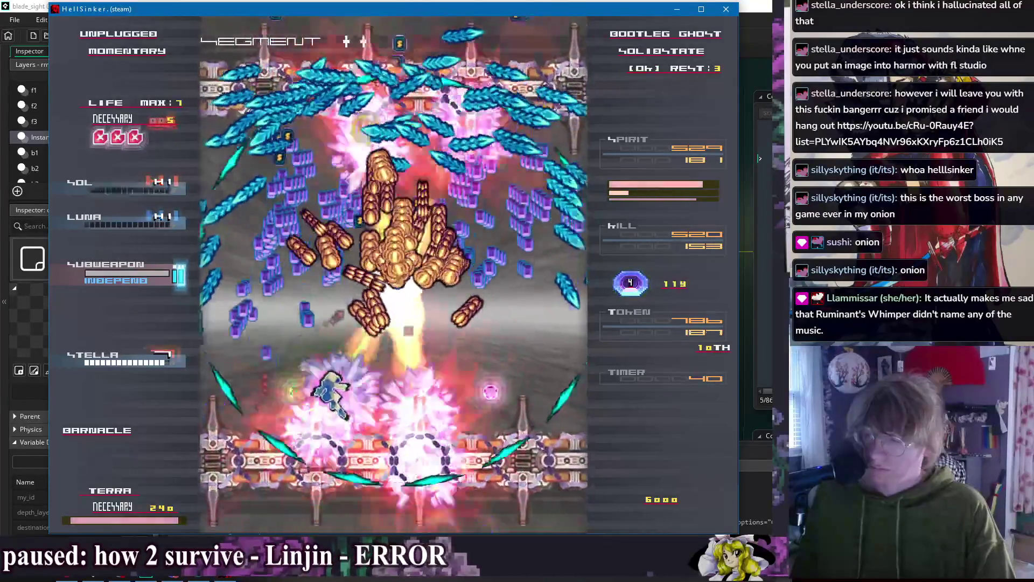
key("Right")
key("Right")
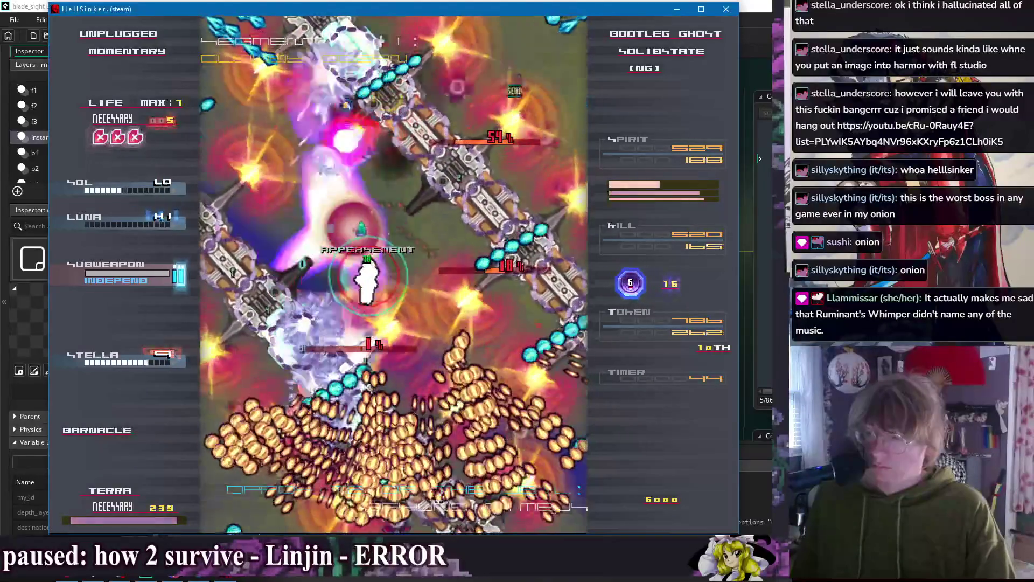
key("Left")
key("Down")
- Weave through the explosions and reposition the ship toward the enemies
key("Left")
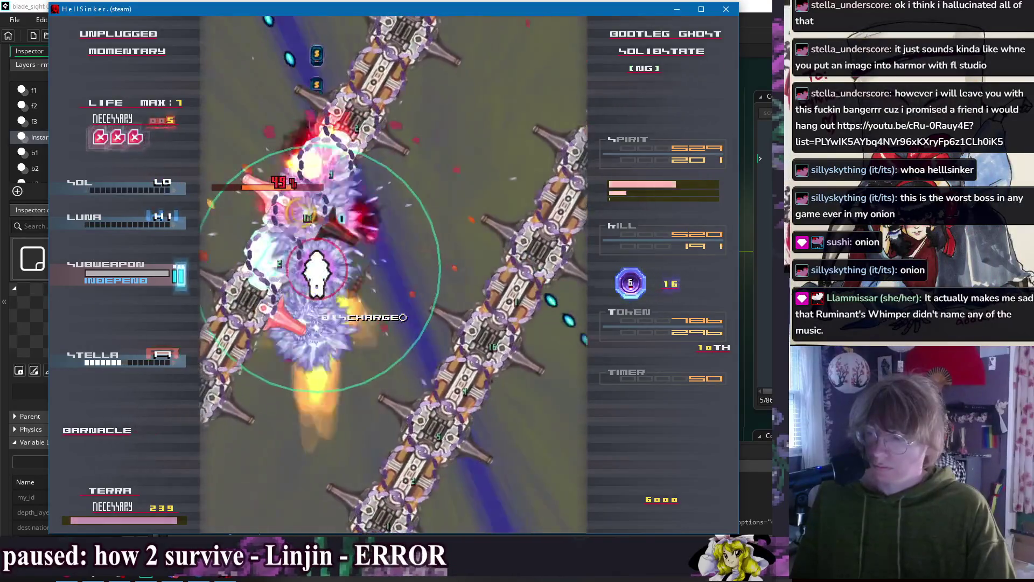
key("Right")
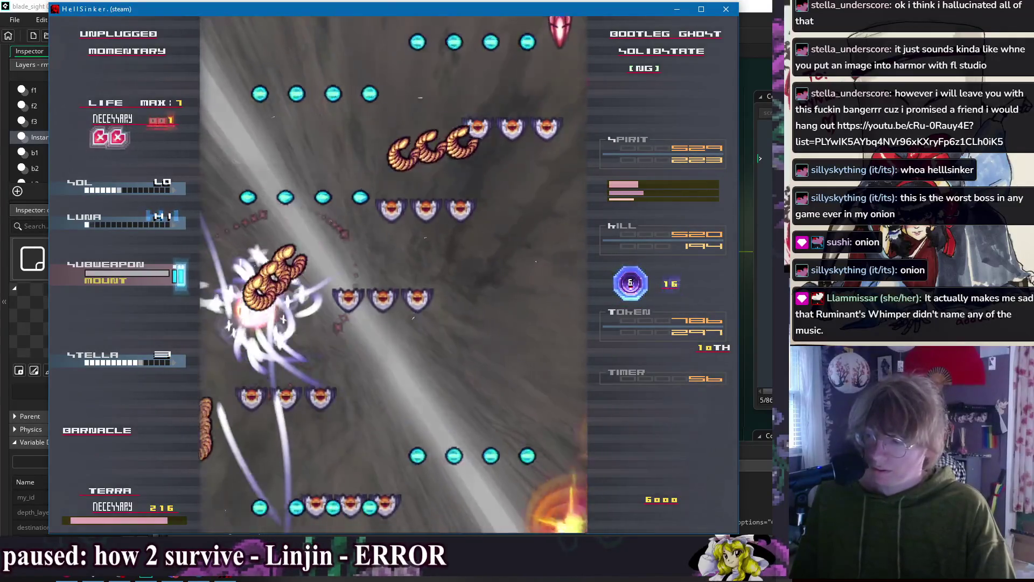
key("Right")
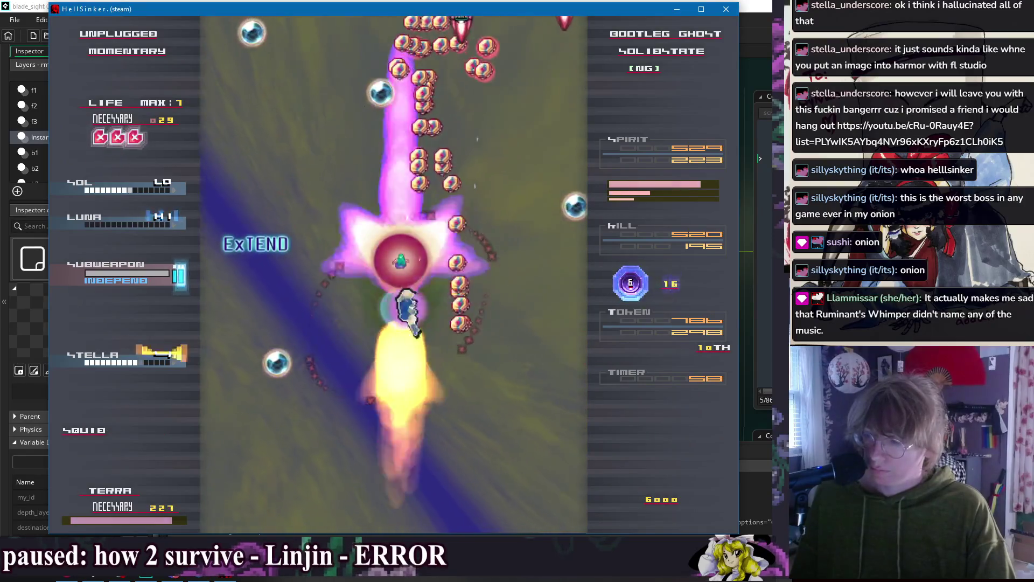
key("Right")
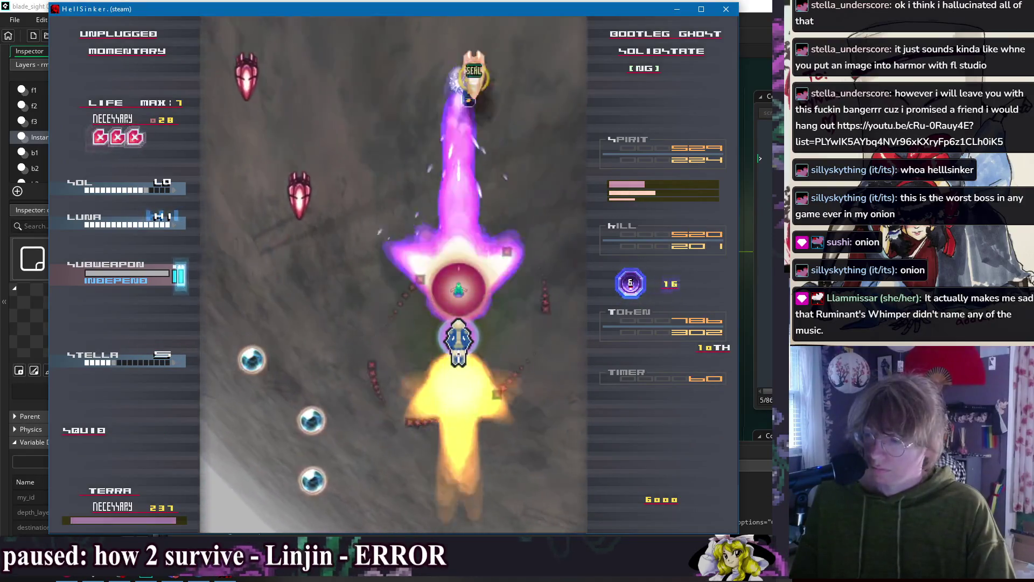
key("Up")
key("Left")
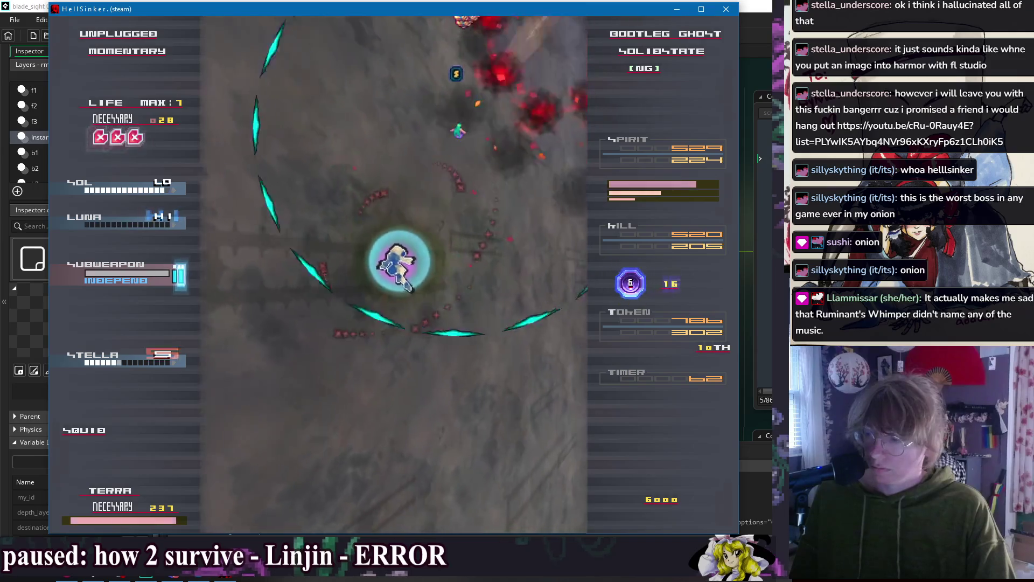
key("Down")
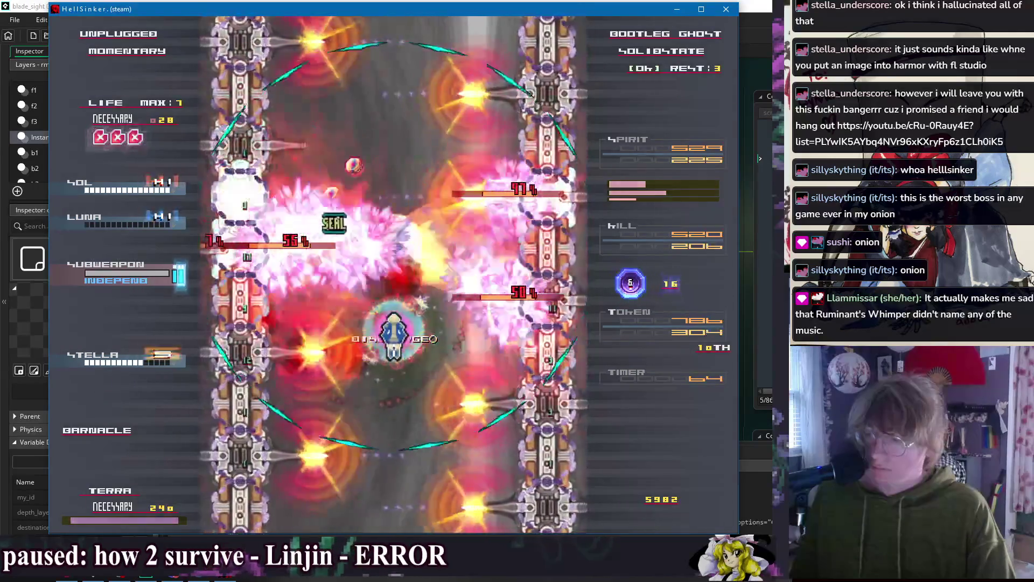
key("Up")
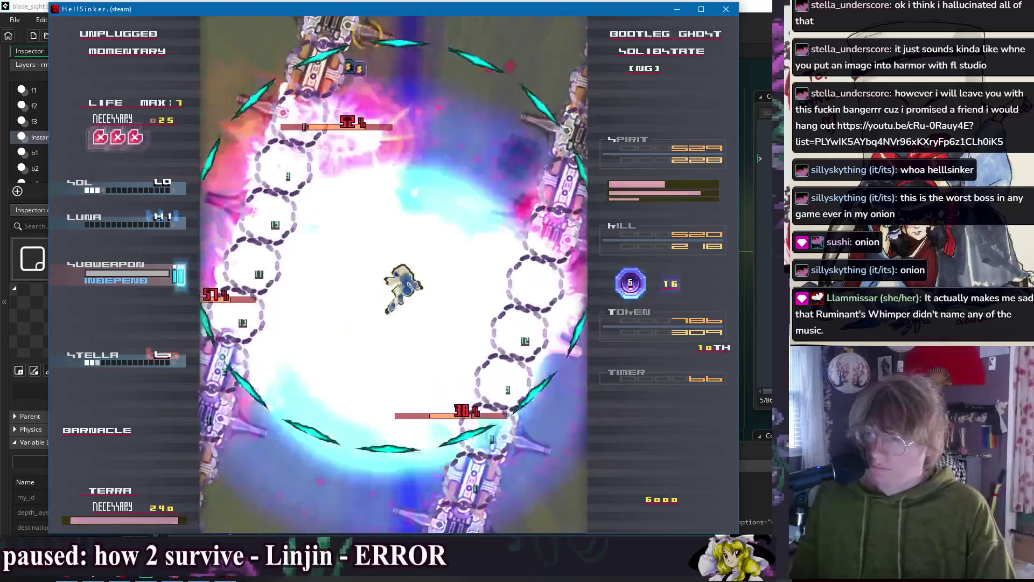
key("Right")
key("Up")
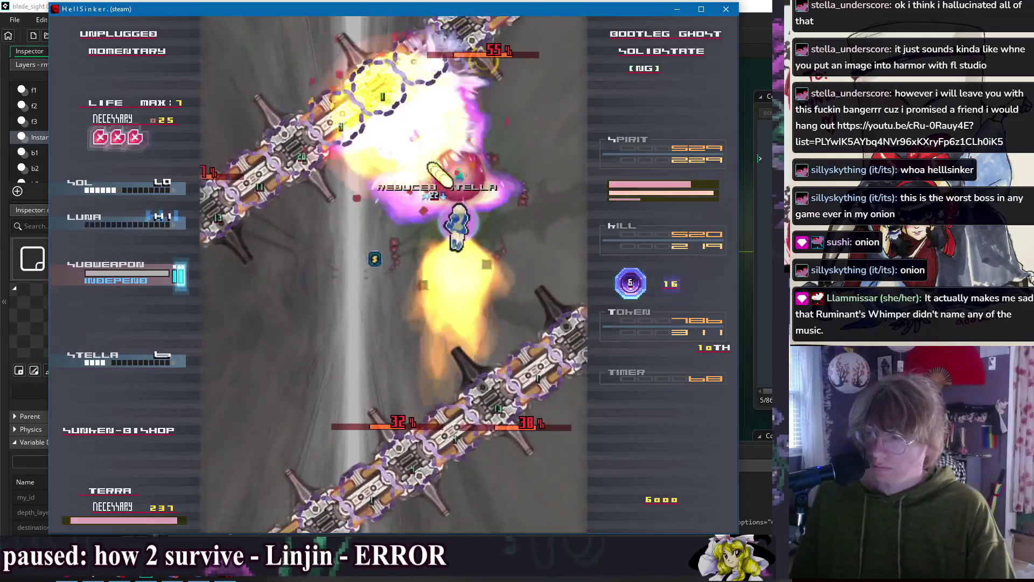
key("Right")
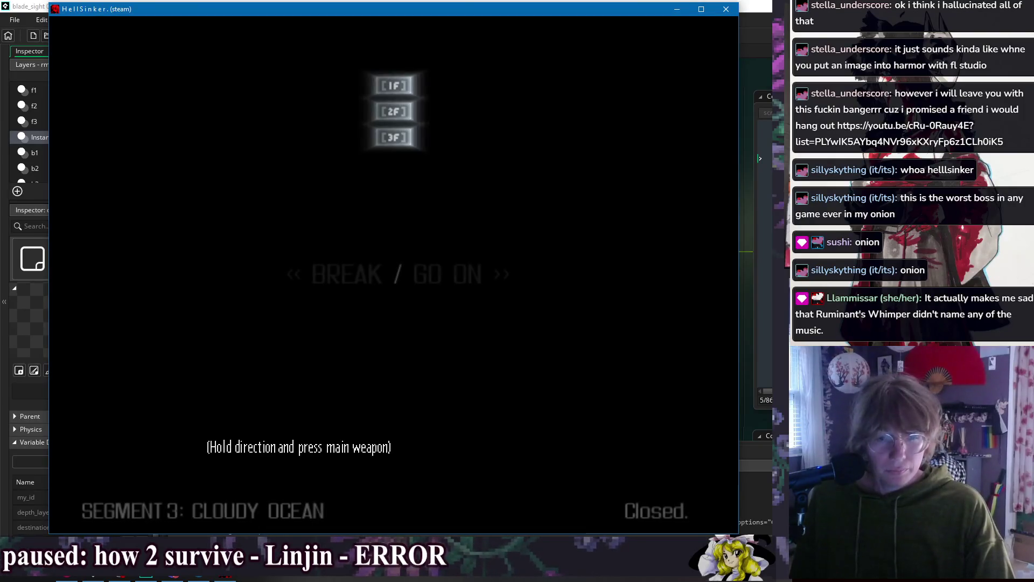
- Choose GO ON at the segment break to continue into the next segment
key("Right")
key("z")
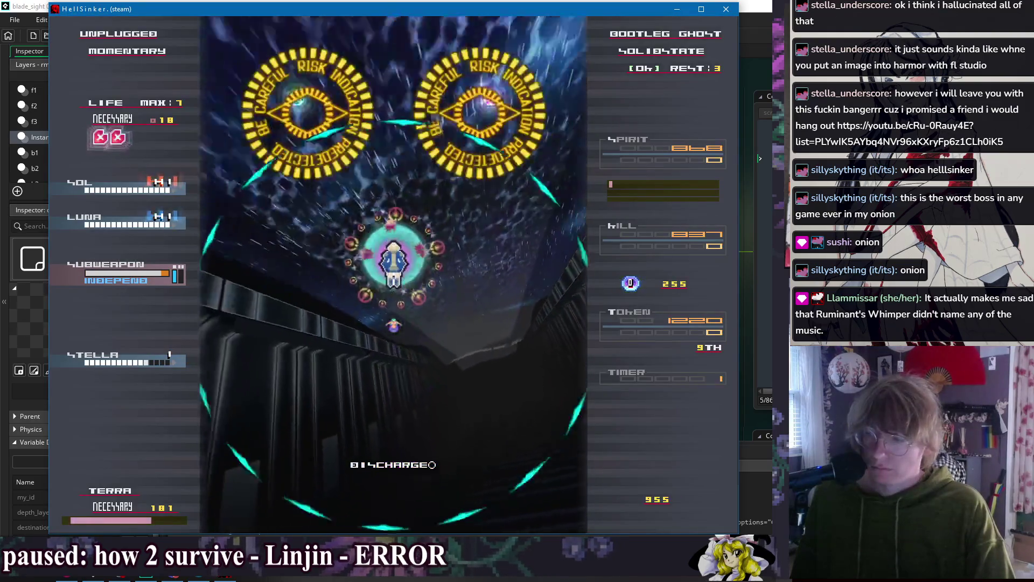
- Fire at the boss while weaving around the winged enemies
key("Down")
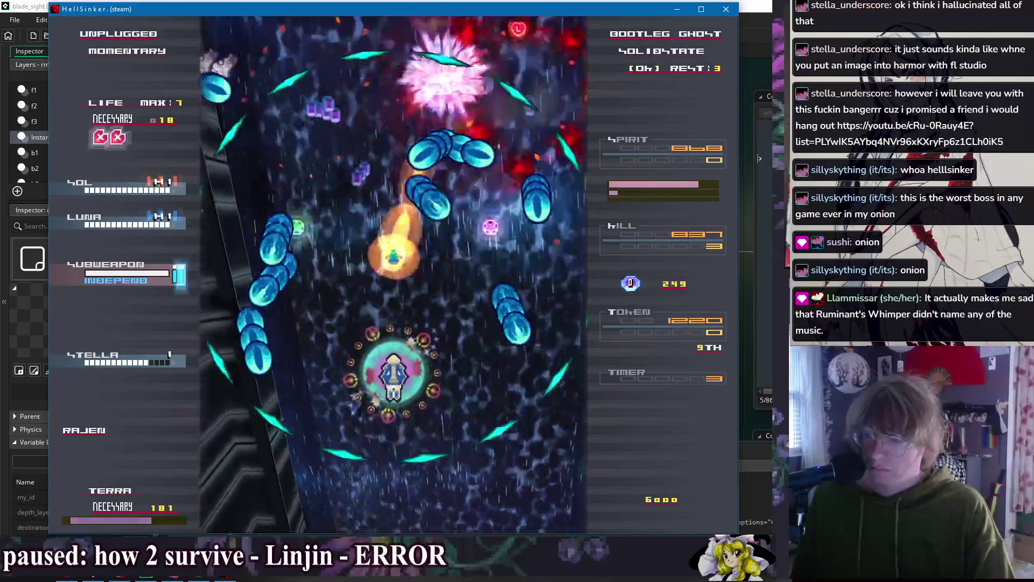
key("Right")
key("Left")
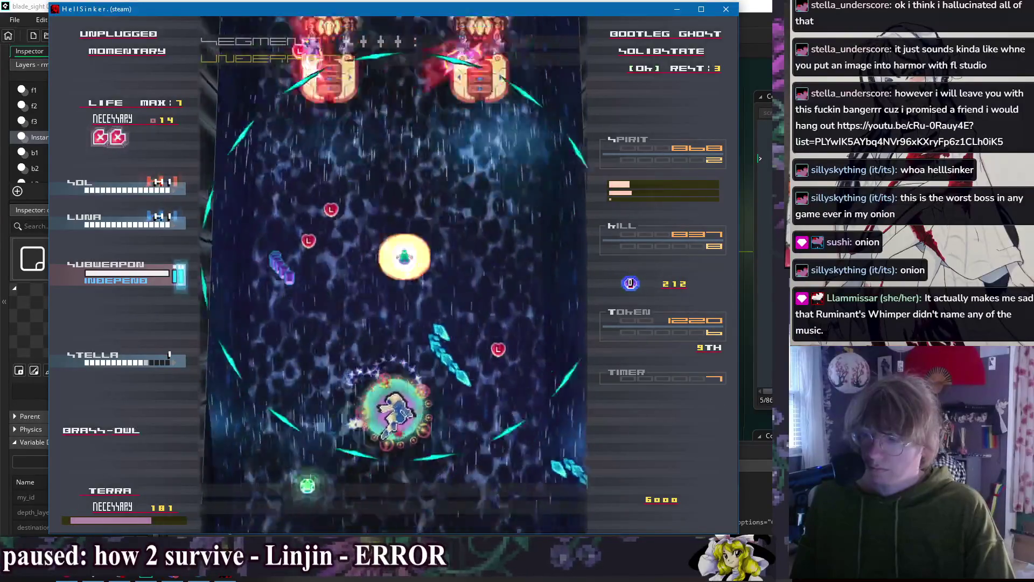
key("Up")
key("Left")
key("Right")
key("Down")
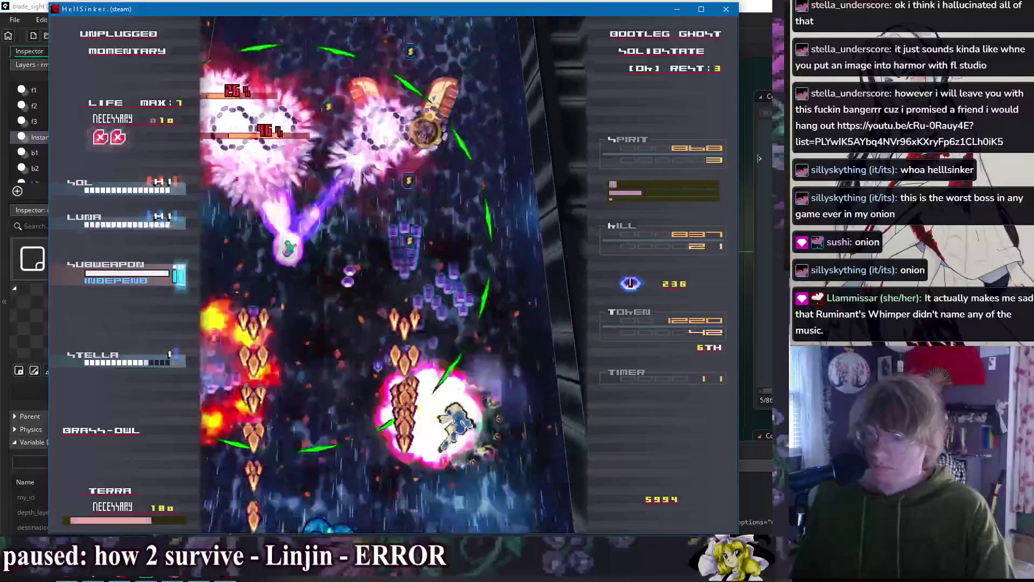
key("Up")
- Dodge the bullet wave and advance up into Sector 05
key("Up")
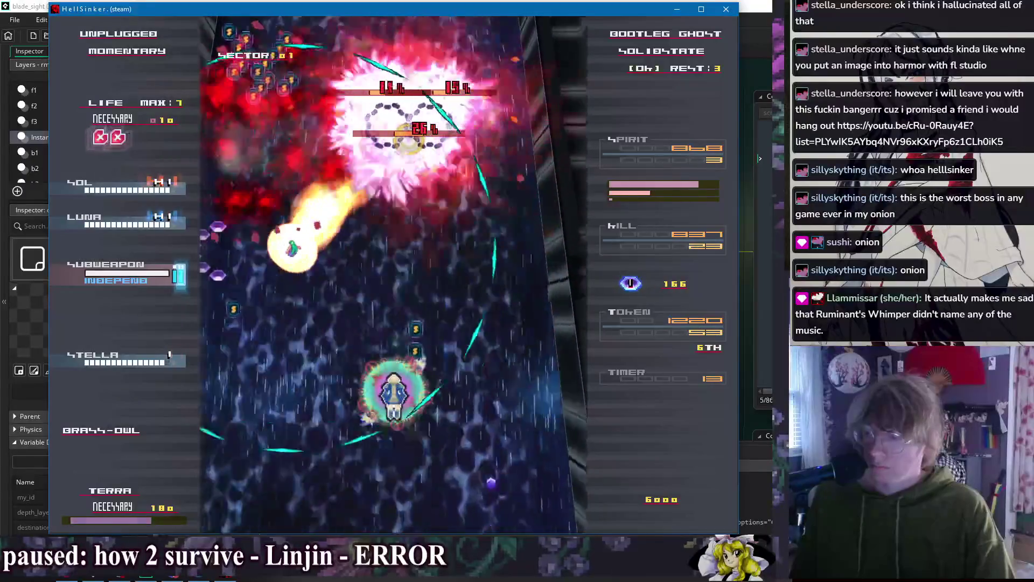
key("Down")
key("Up")
key("Down")
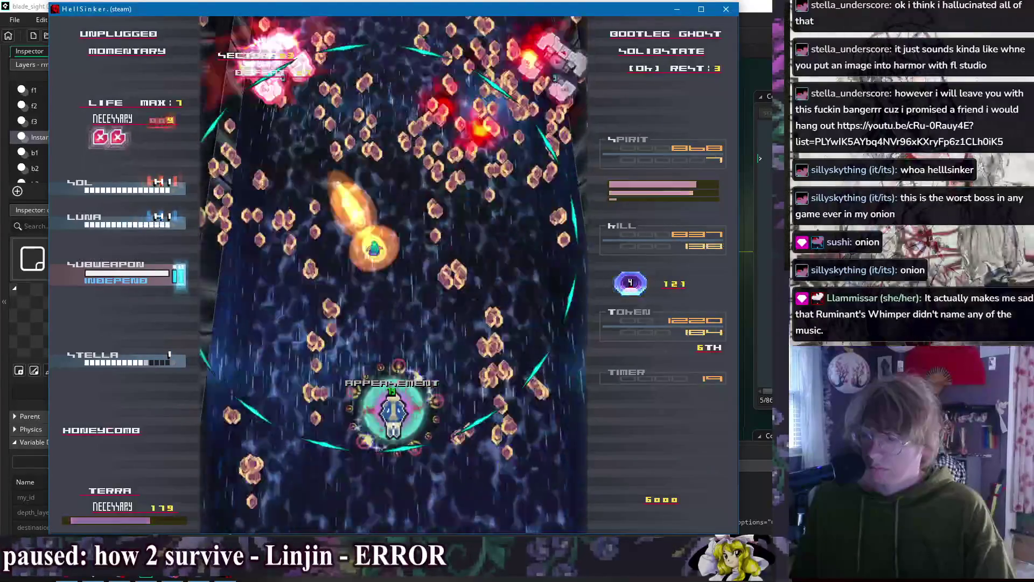
key("Up")
key("Up")
key("Down")
key("Left")
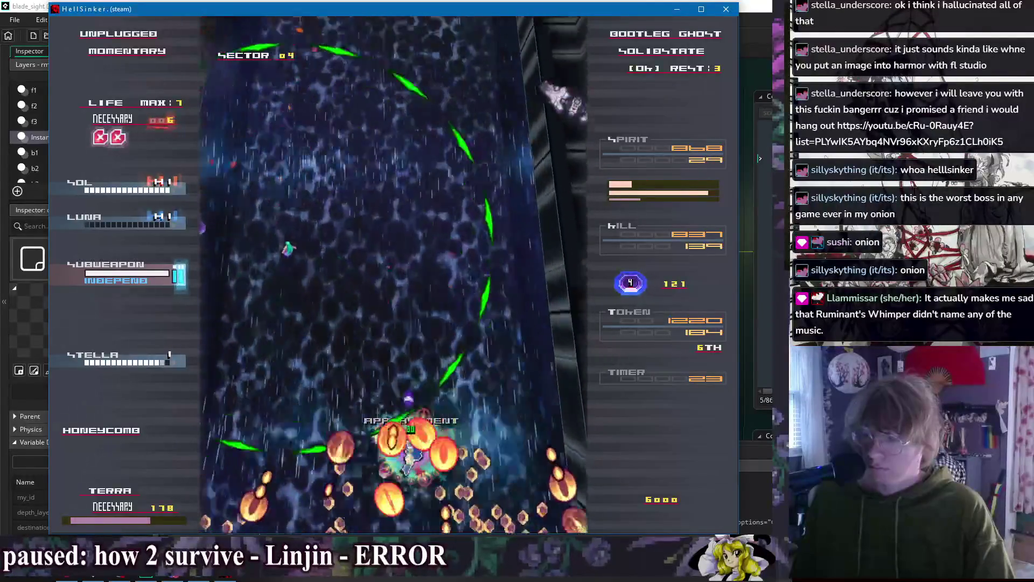
key("Up")
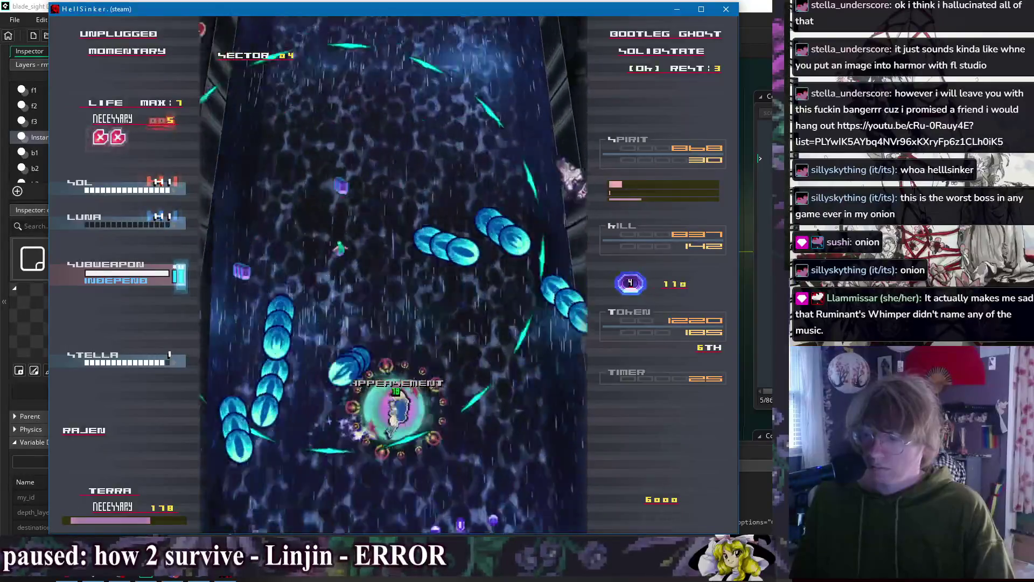
key("Up")
key("Left")
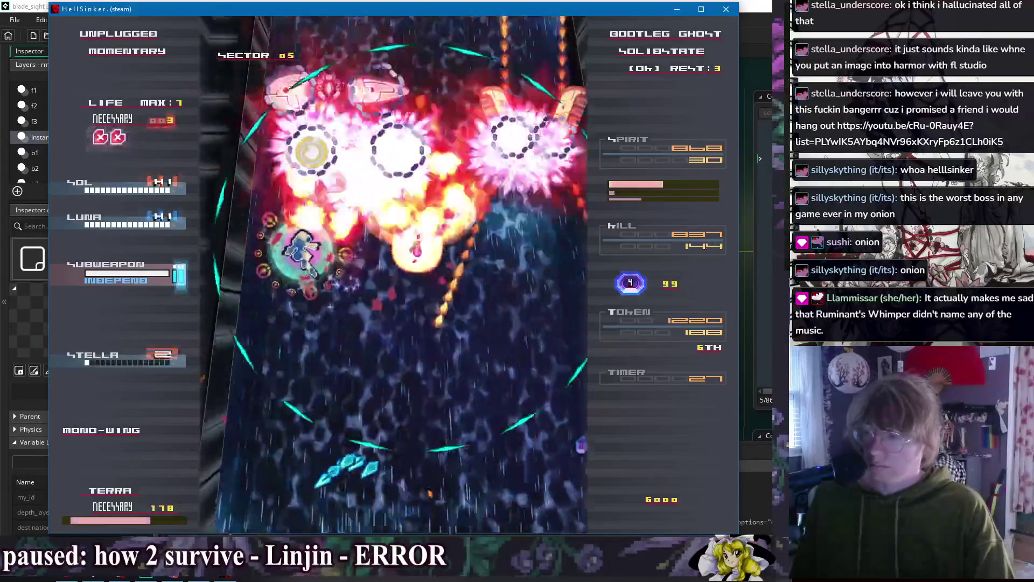
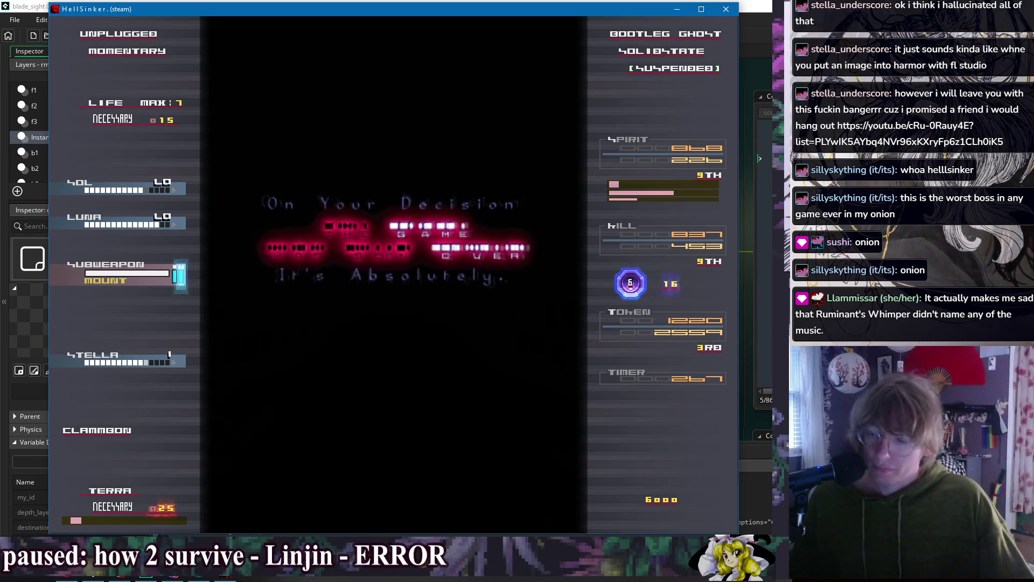
- Leave the replay screen, exit the practice chamber, and choose Away to quit HellSinker
key("x")
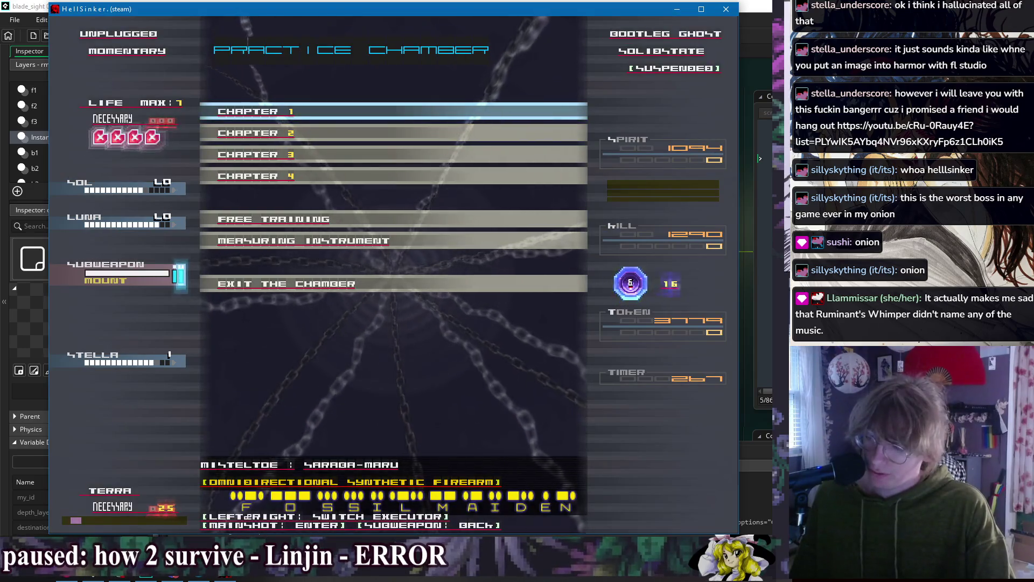
key("Up")
key("z")
key("Up")
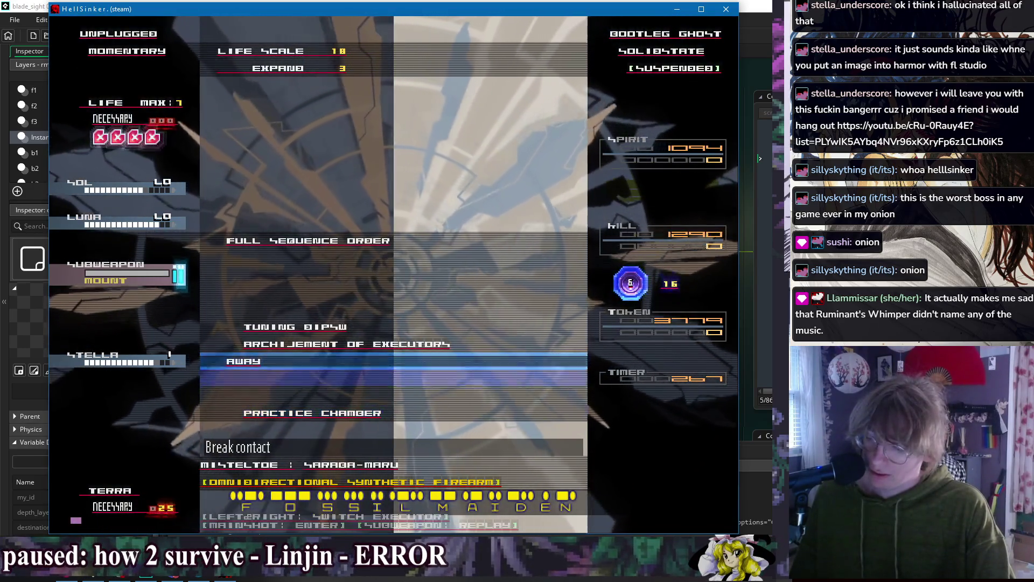
key("z")
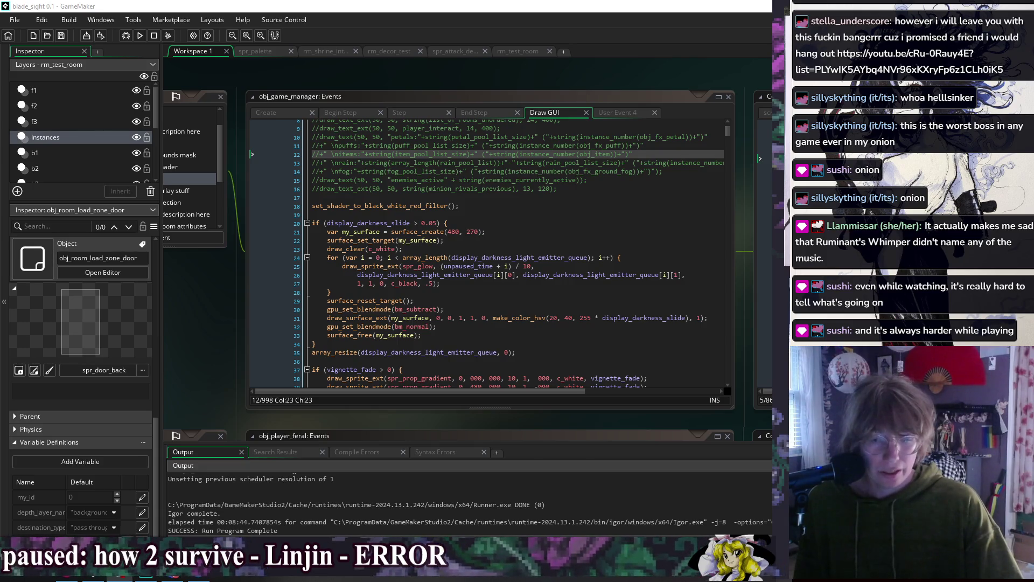
left_click(582, 196)
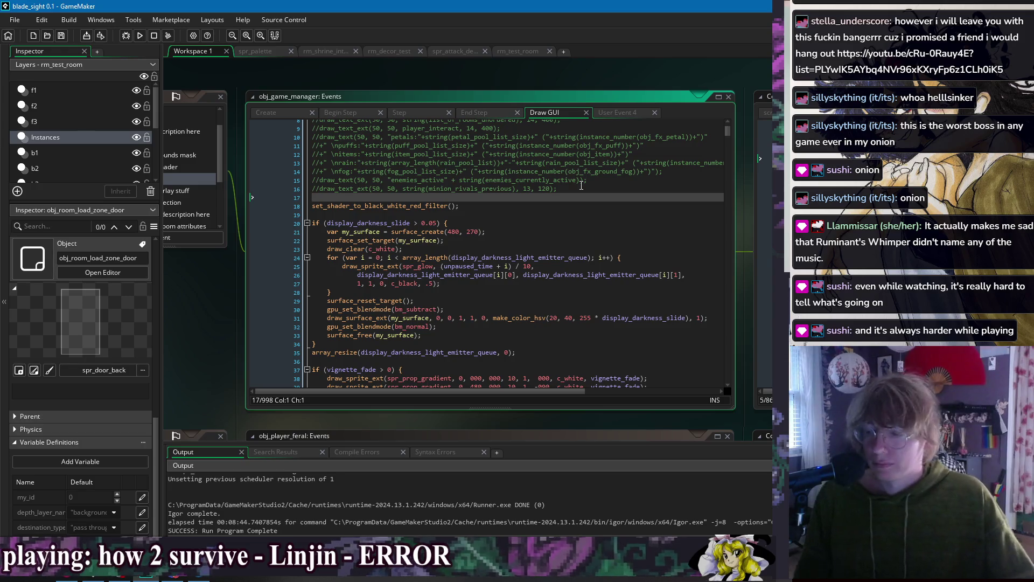
left_click(508, 224)
key("Down")
key("Down")
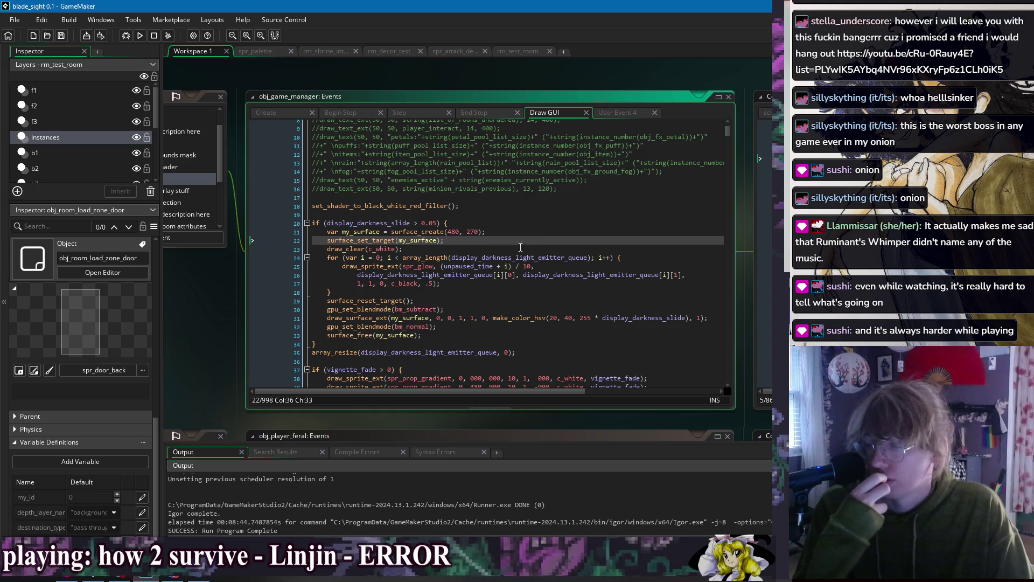
left_click(515, 294)
left_click(515, 301)
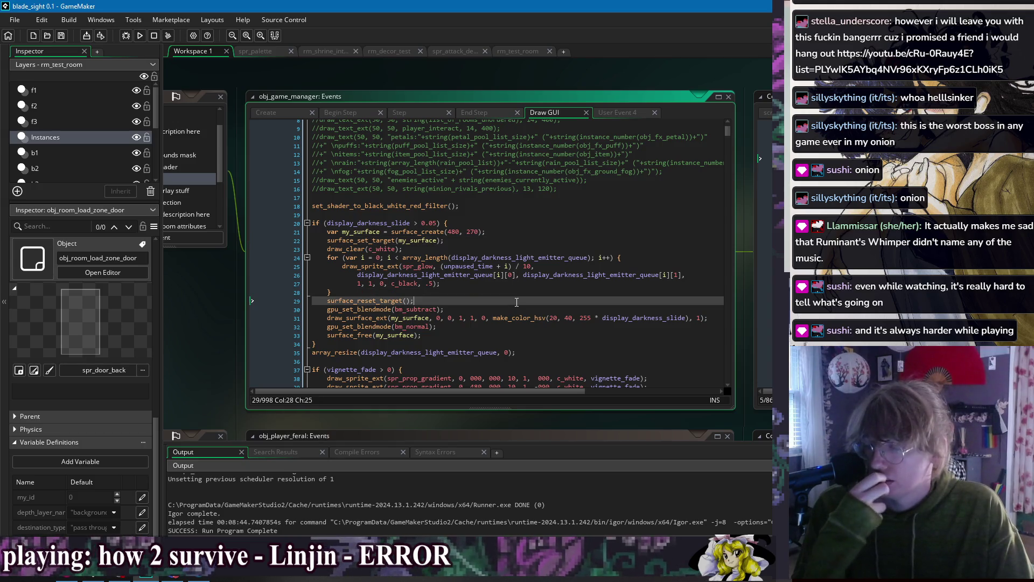
right_click(440, 67)
mouse_move(445, 83)
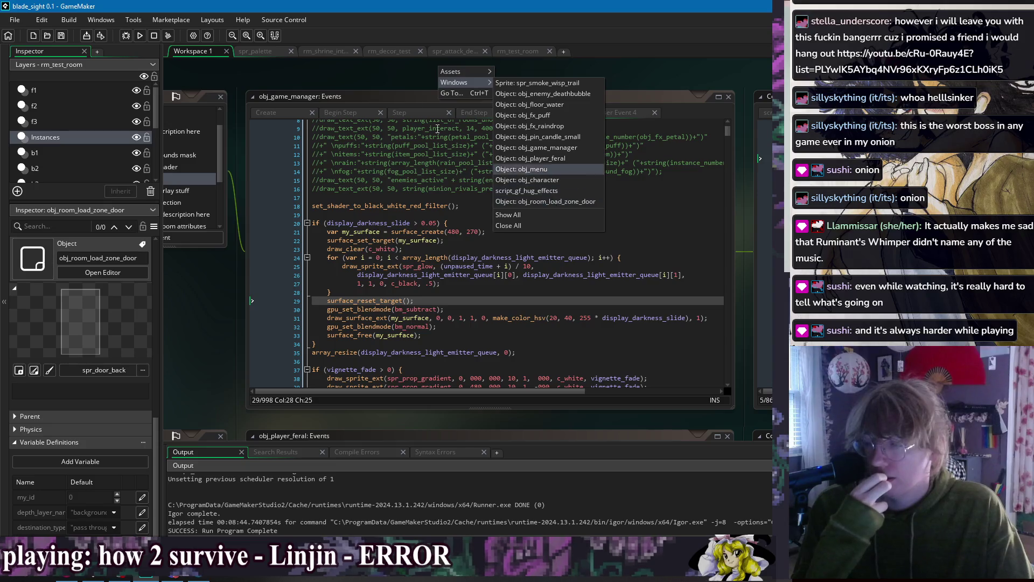
left_click(383, 73)
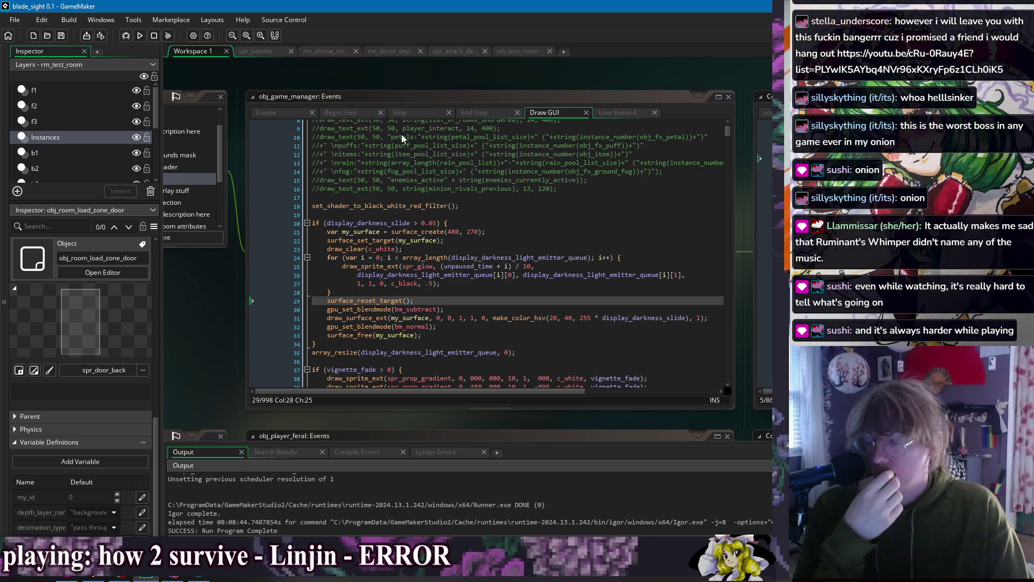
- Review the Draw GUI darkness code: the light loop, surface reset and subtract blend lines
left_click(509, 212)
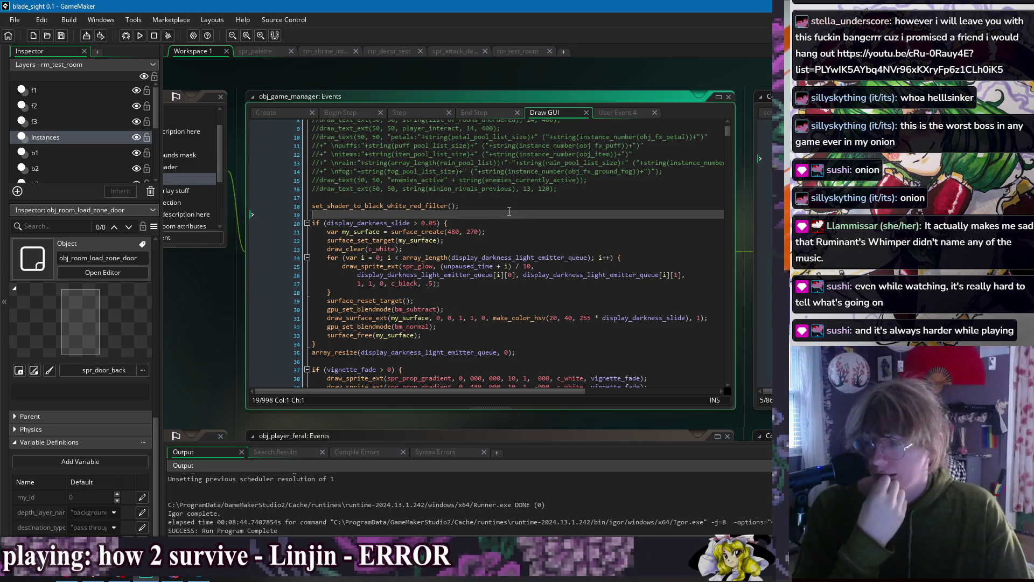
left_click(521, 291)
left_click(532, 341)
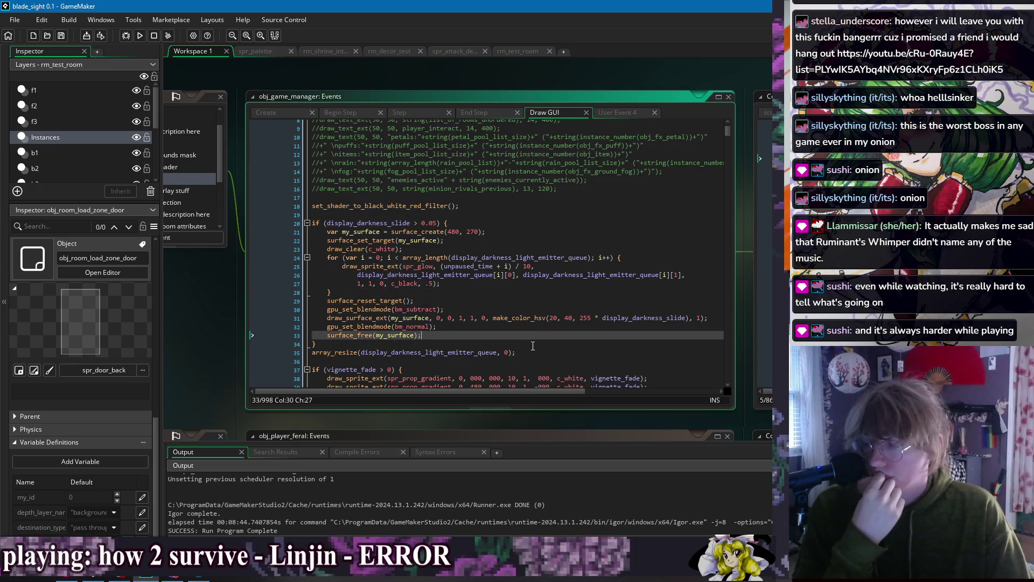
left_click(535, 311)
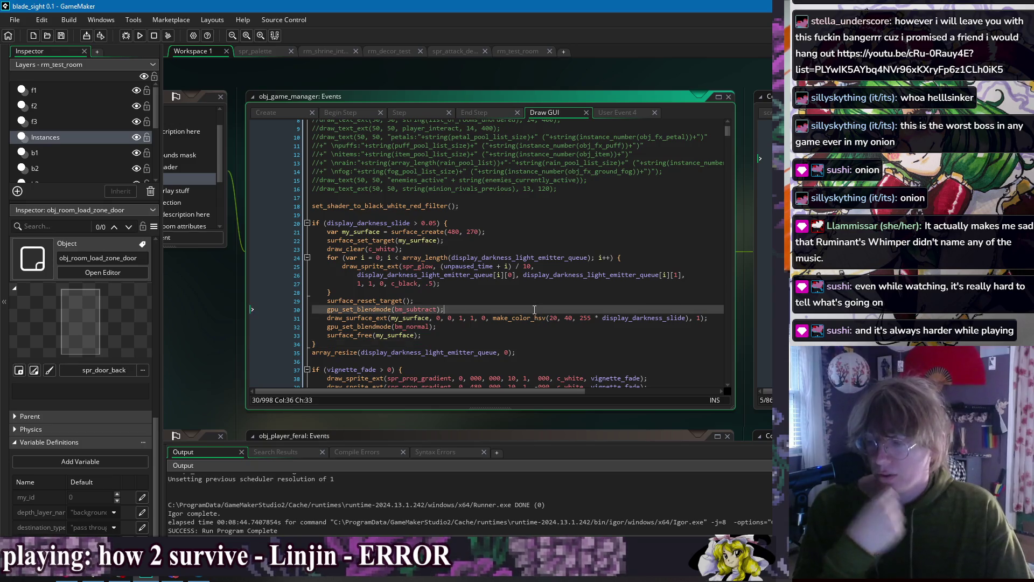
left_click(536, 303)
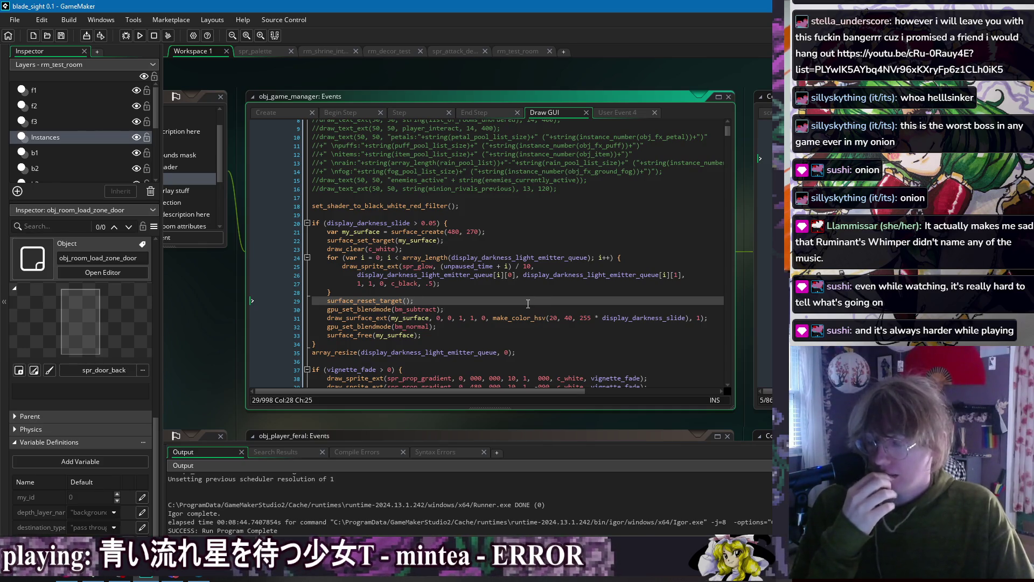
left_click(524, 311)
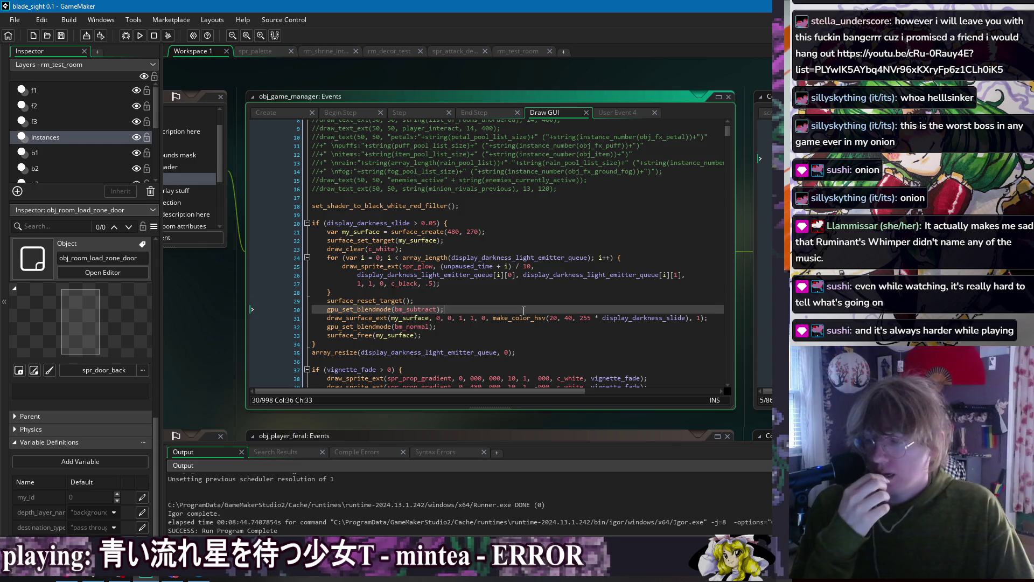
left_click(524, 299)
left_click(524, 294)
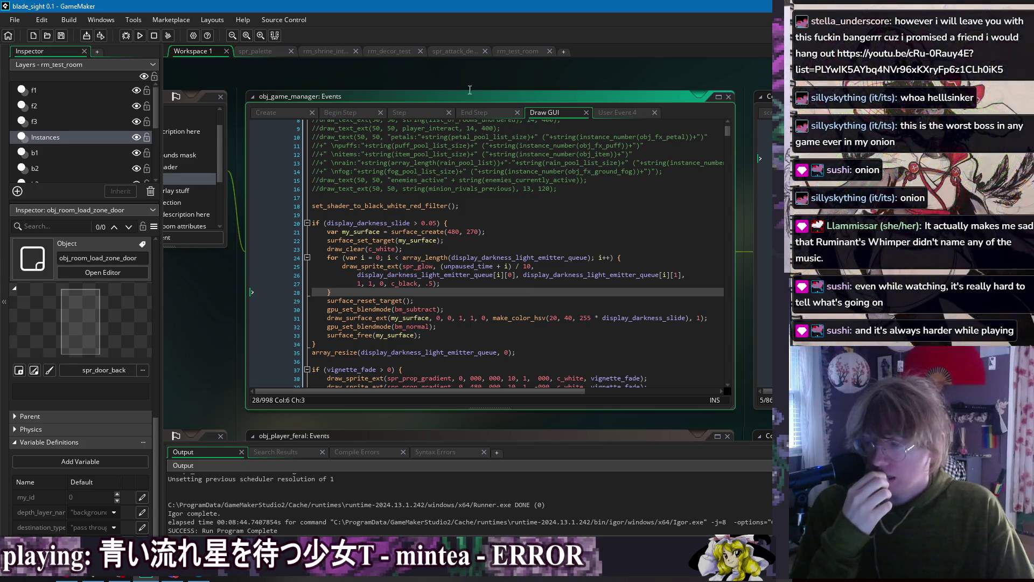
- Switch the workspace to the obj_character object editor via the Windows list
right_click(460, 71)
mouse_move(468, 83)
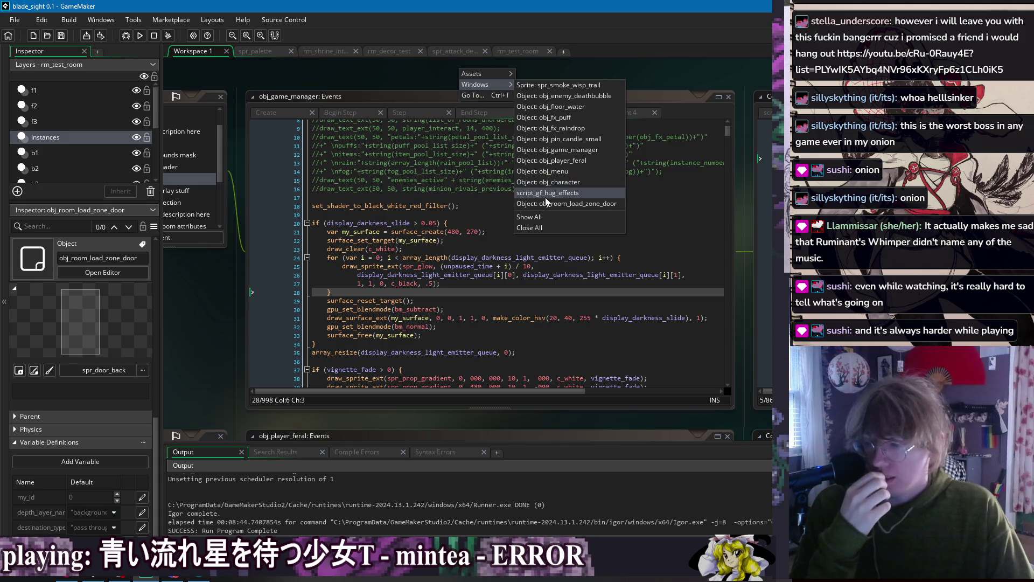
left_click(549, 183)
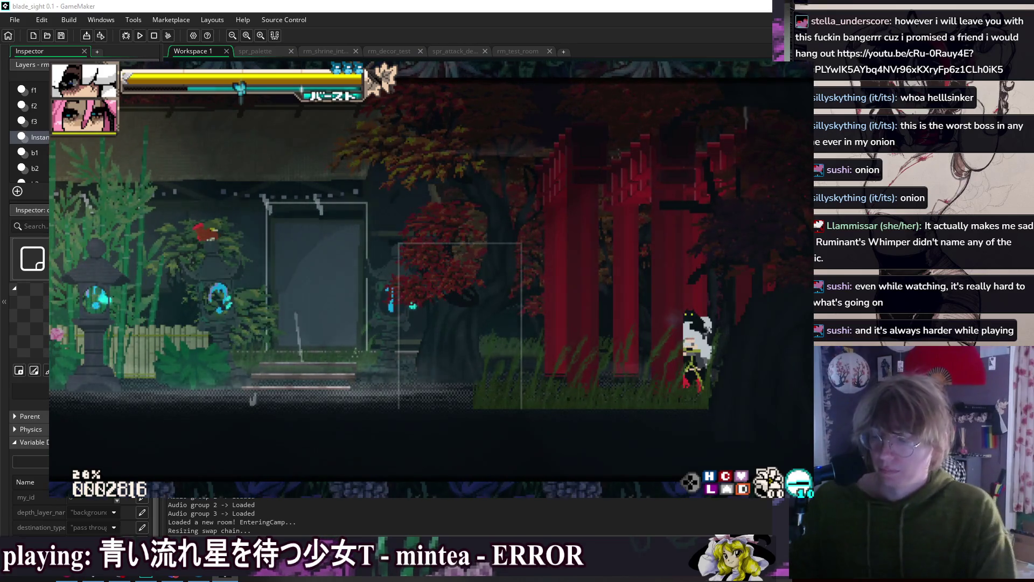
- Run and dash the character from the shrine camp through Outer Zone and Home into the Bell Shrine
key("5")
key("5")
key("5")
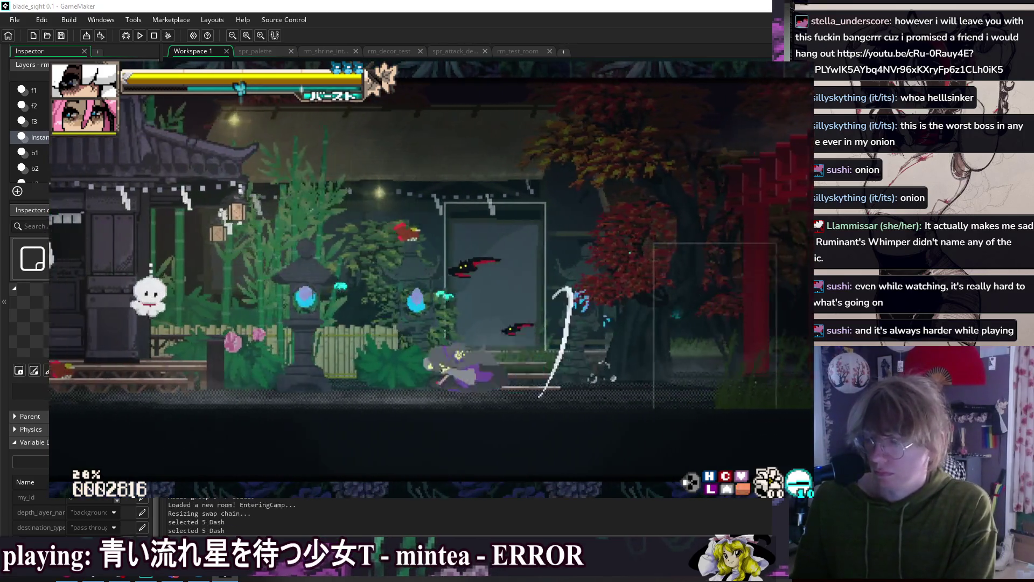
key("Left")
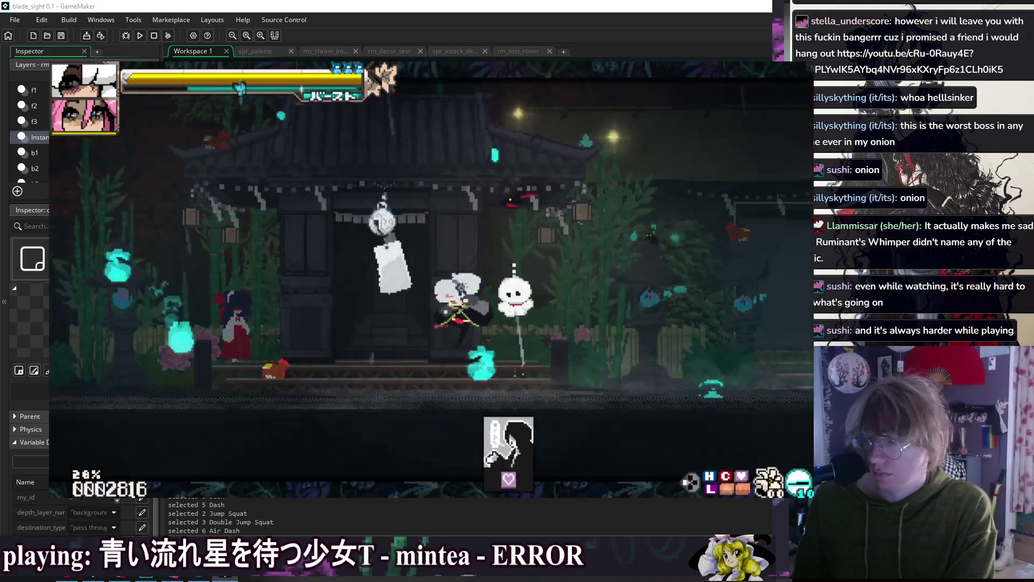
key("Left")
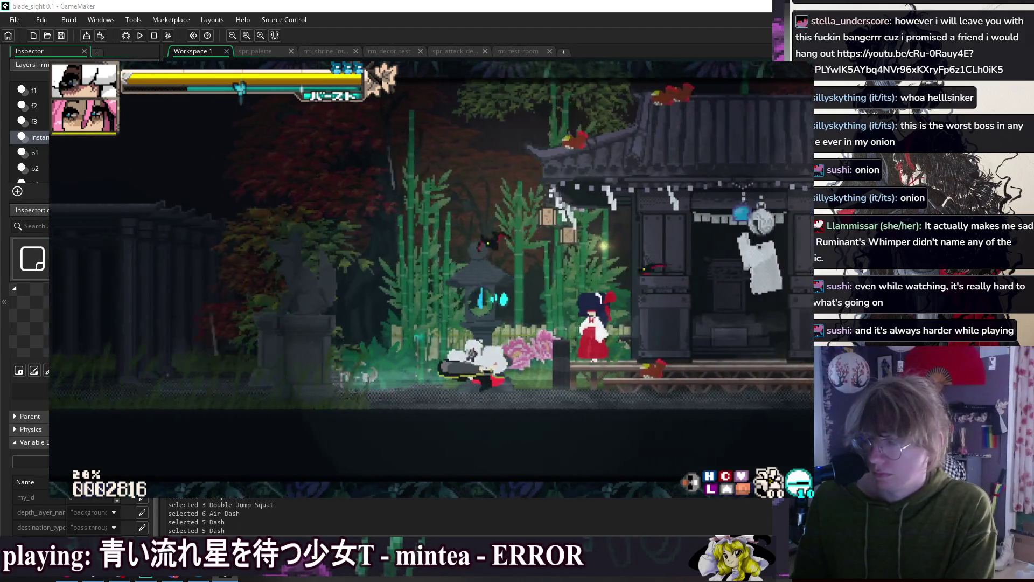
key("Right")
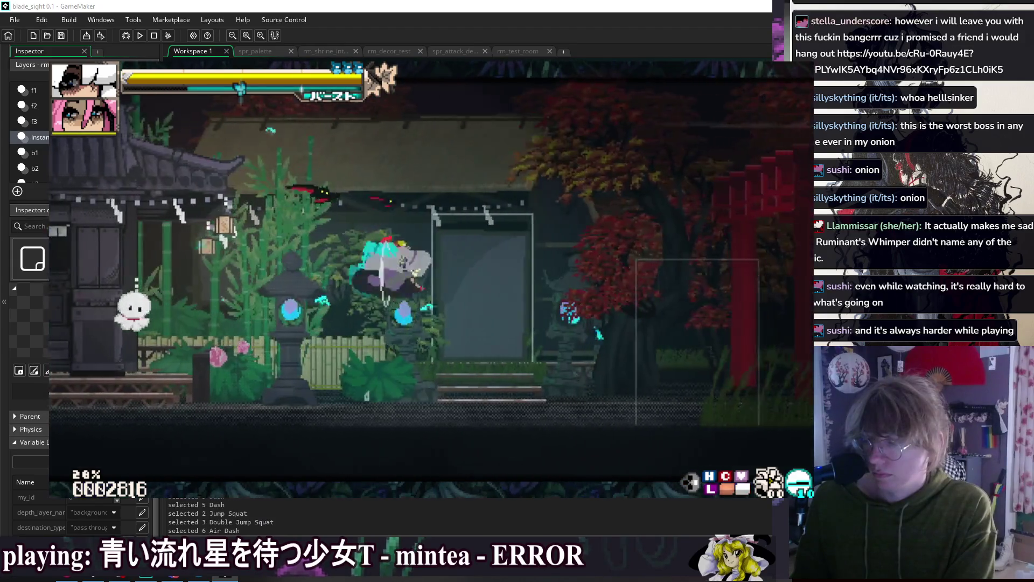
key("Right")
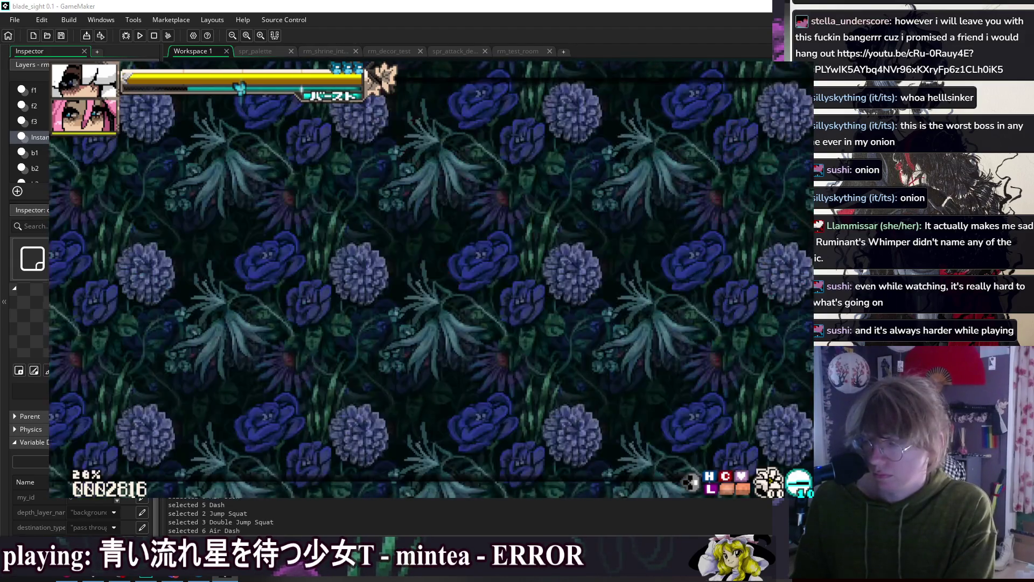
key("Left")
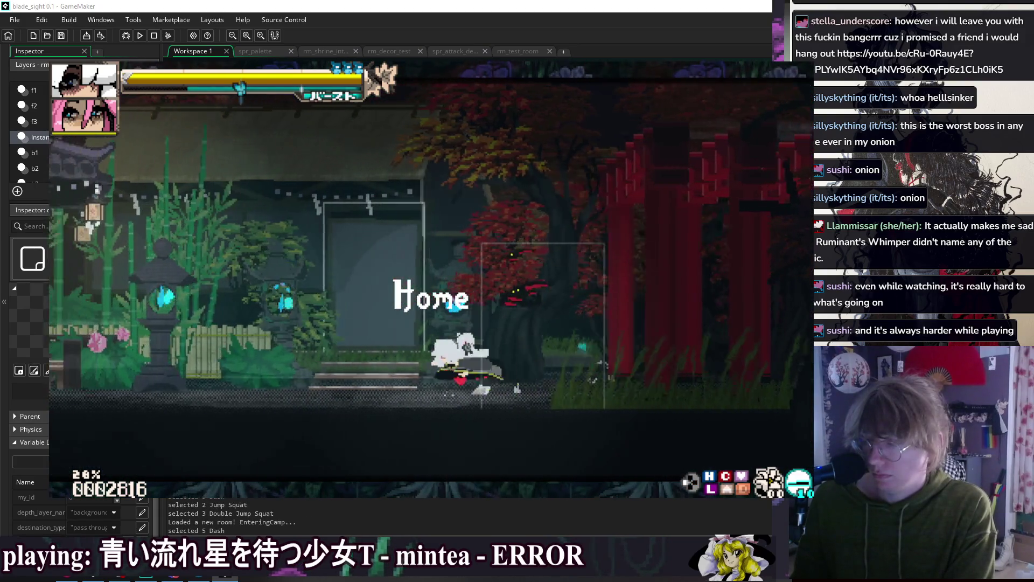
key("Left")
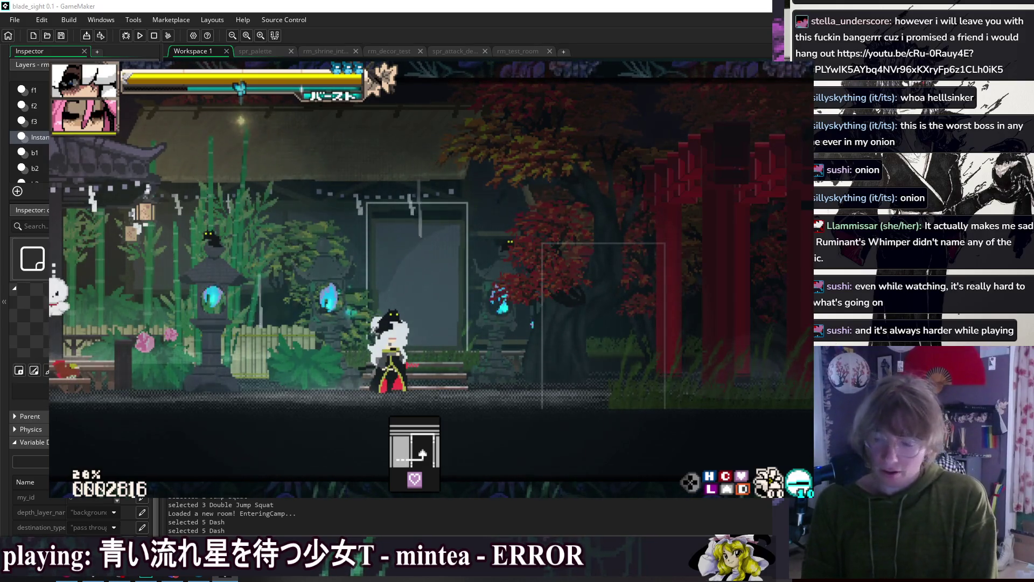
key("Up")
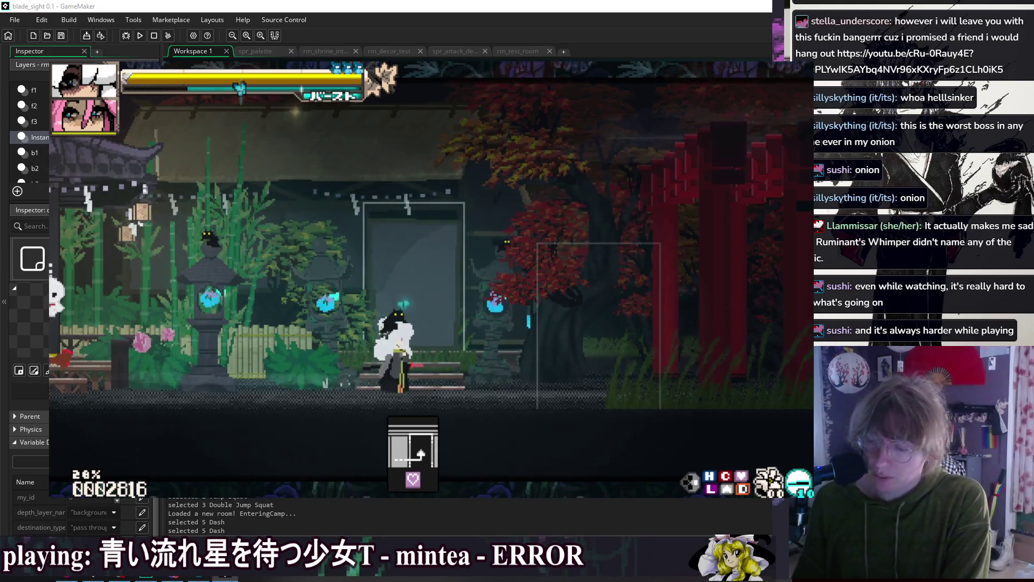
key("Up")
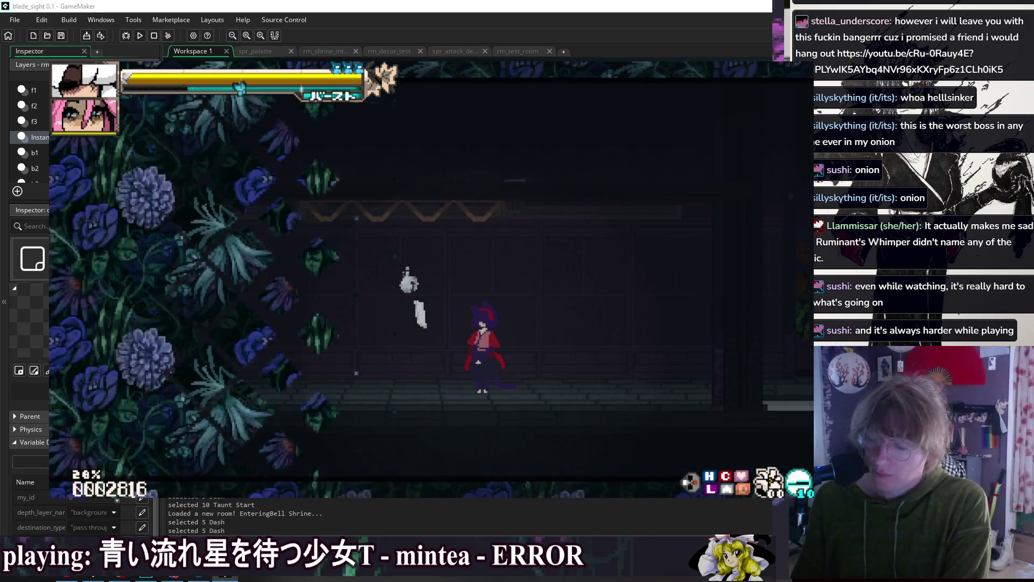
- Use the F1 debug Change Doll option to switch the player to the Blood Samurai doll
key("F1")
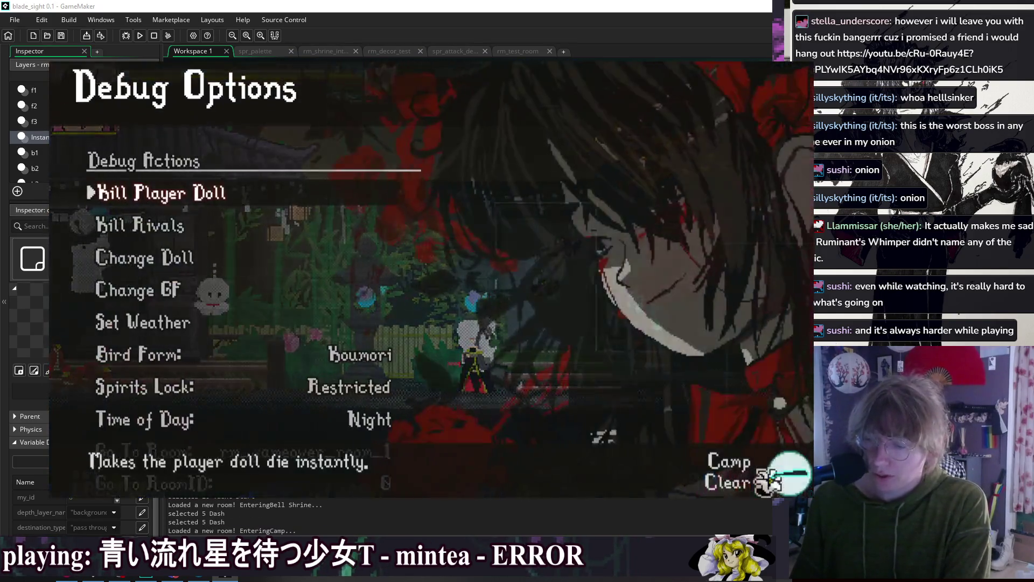
key("Down")
key("Down")
key("Return")
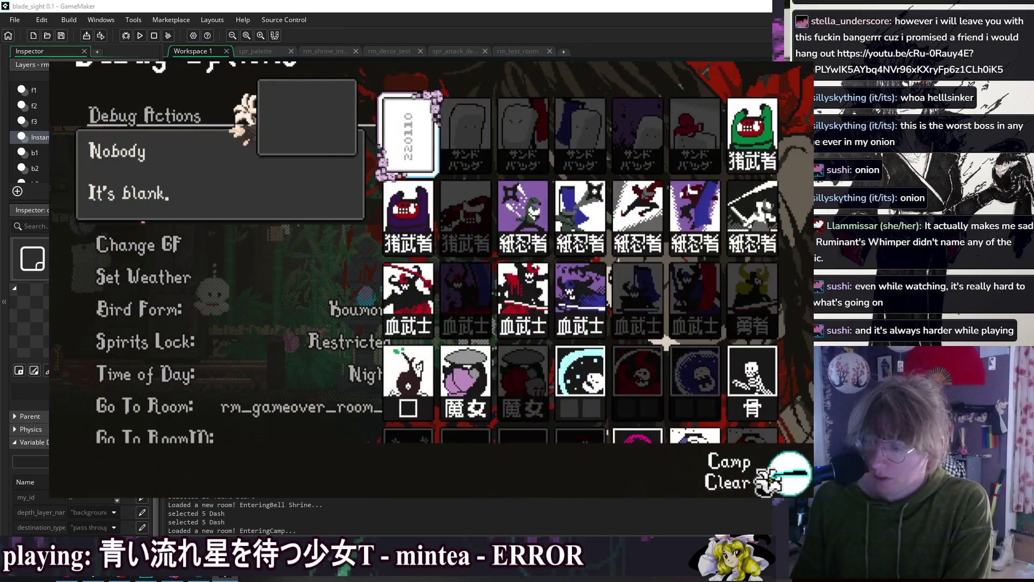
key("Down")
key("Return")
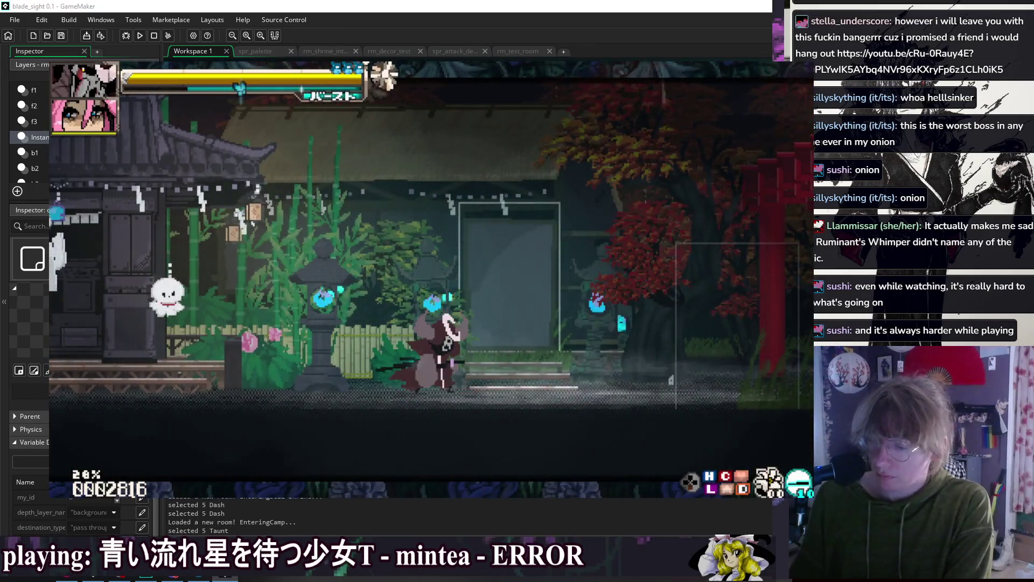
- Change the doll again to Green Paper Ninja Elite and walk into the Bell Shrine room
key("F1")
key("Return")
key("Down")
key("Right")
key("Right")
key("Right")
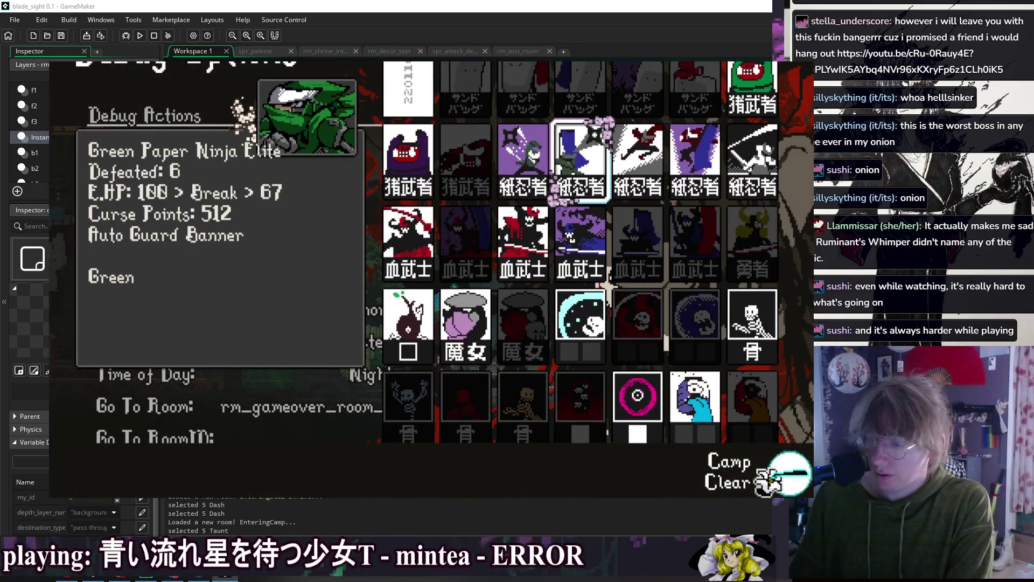
key("Return")
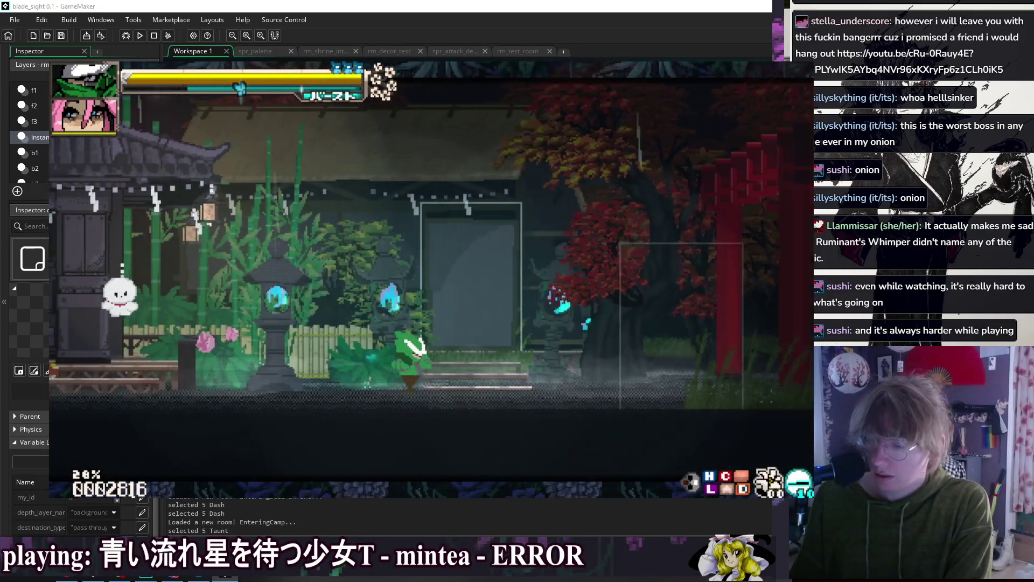
key("Up")
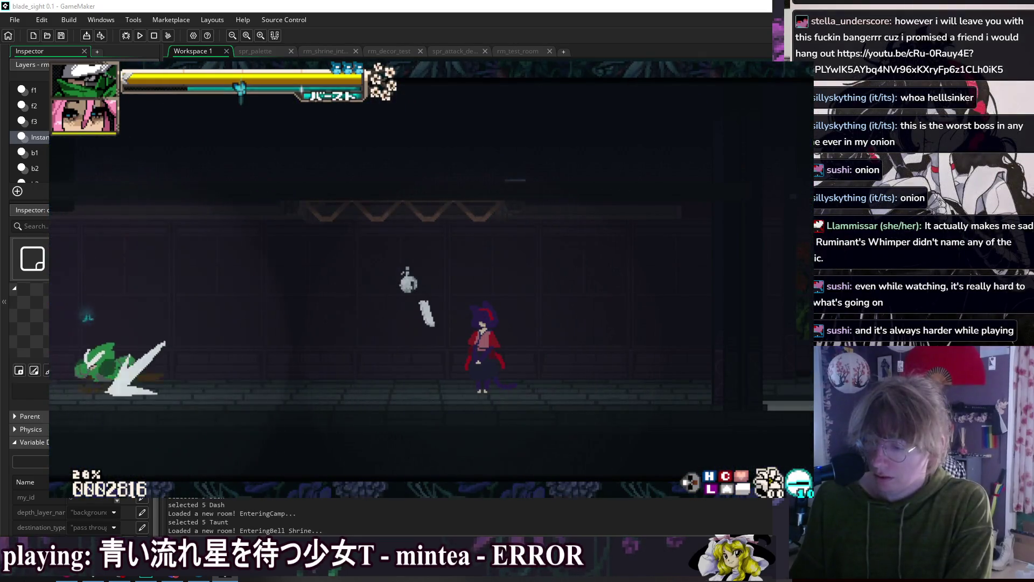